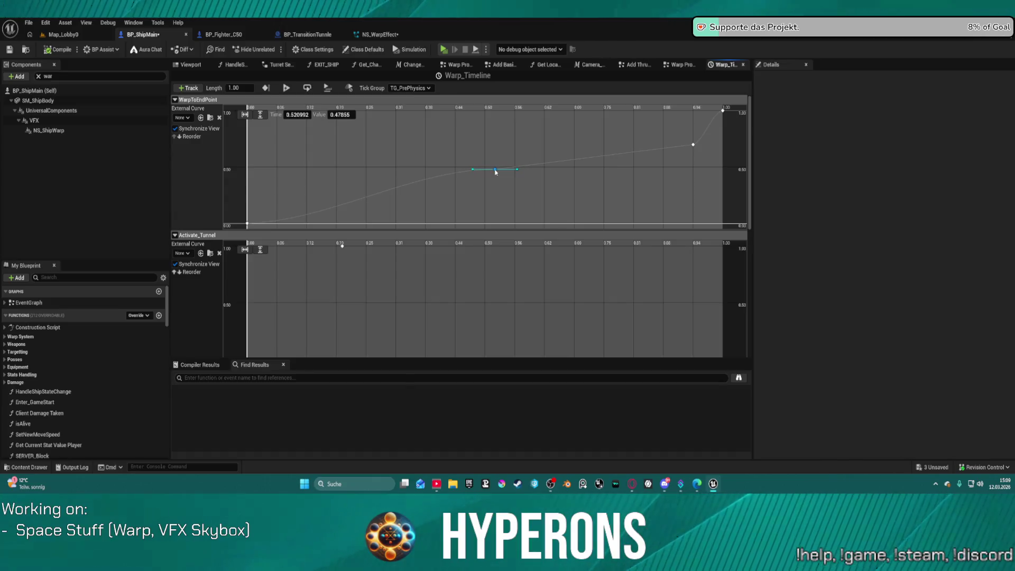
Step: Delete the WarpToEndPoint curve's middle key and move the upper key to about time 0.75
click(693, 147)
key(Delete)
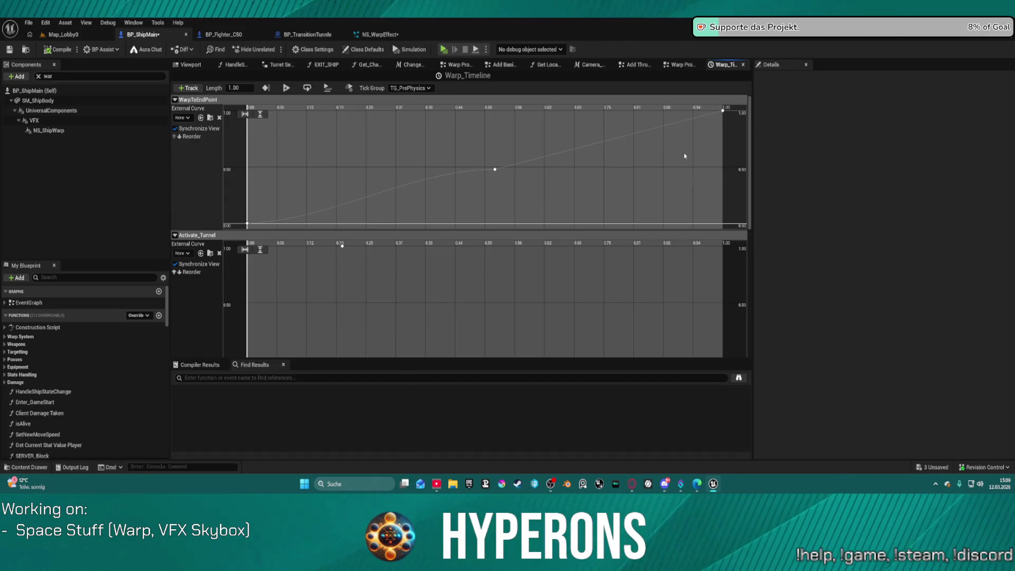
drag(496, 171, 493, 152)
drag(595, 118, 632, 116)
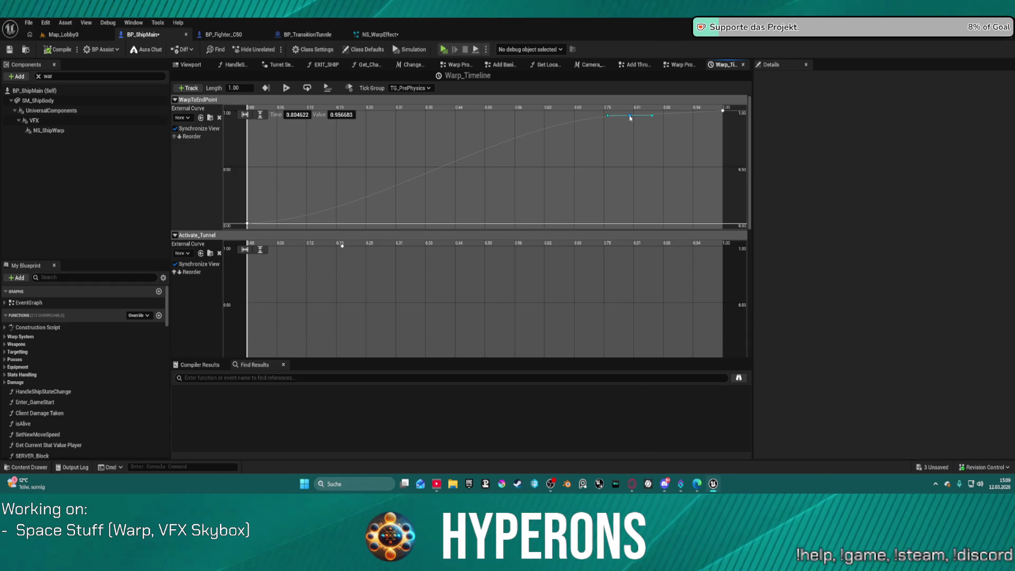
drag(628, 118, 608, 126)
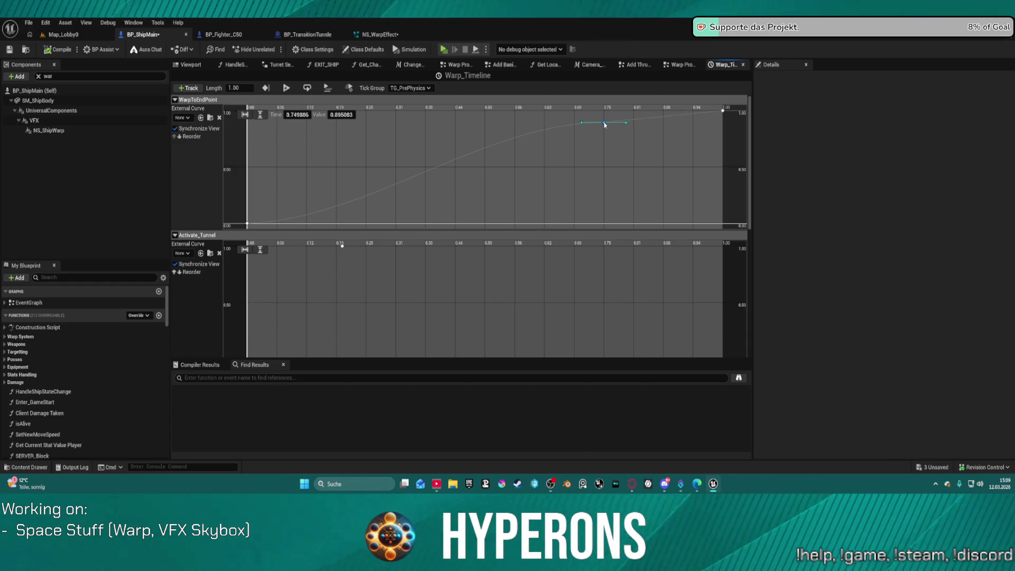
Step: Add a low key near 0.25 and set the 0.75 key's value to 0.95
right_click(362, 199)
click(380, 218)
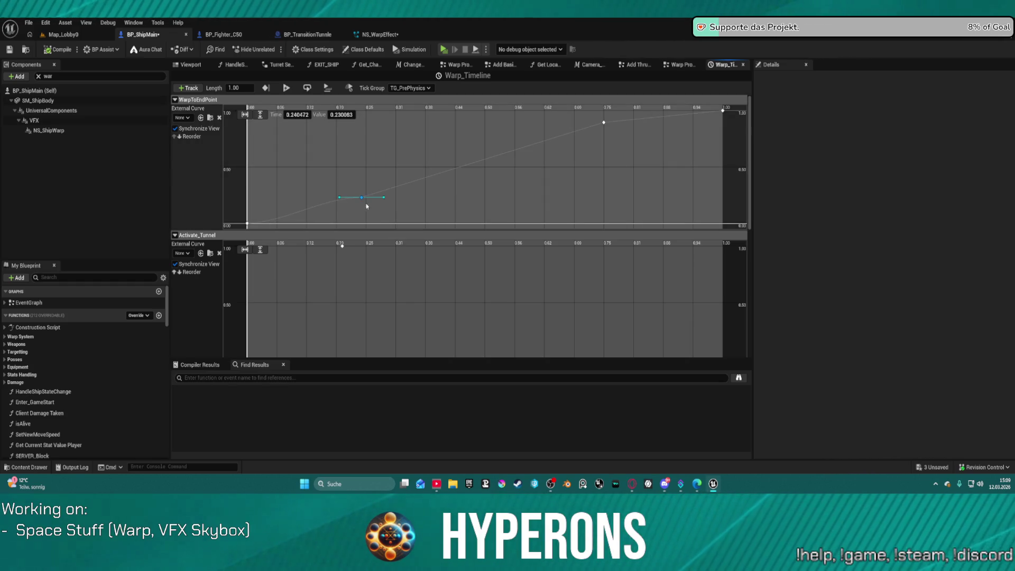
drag(362, 199, 364, 213)
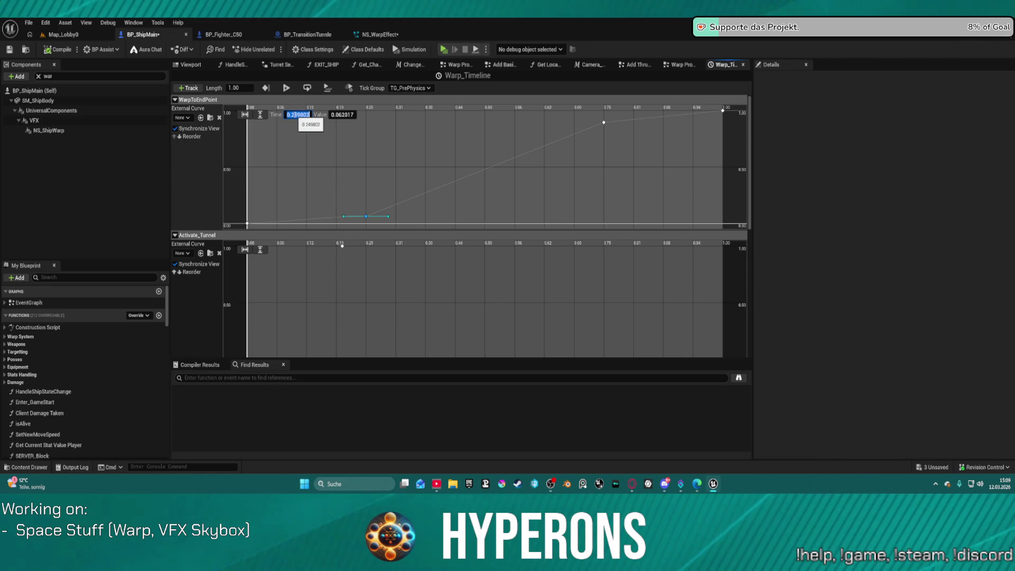
text(0.25)
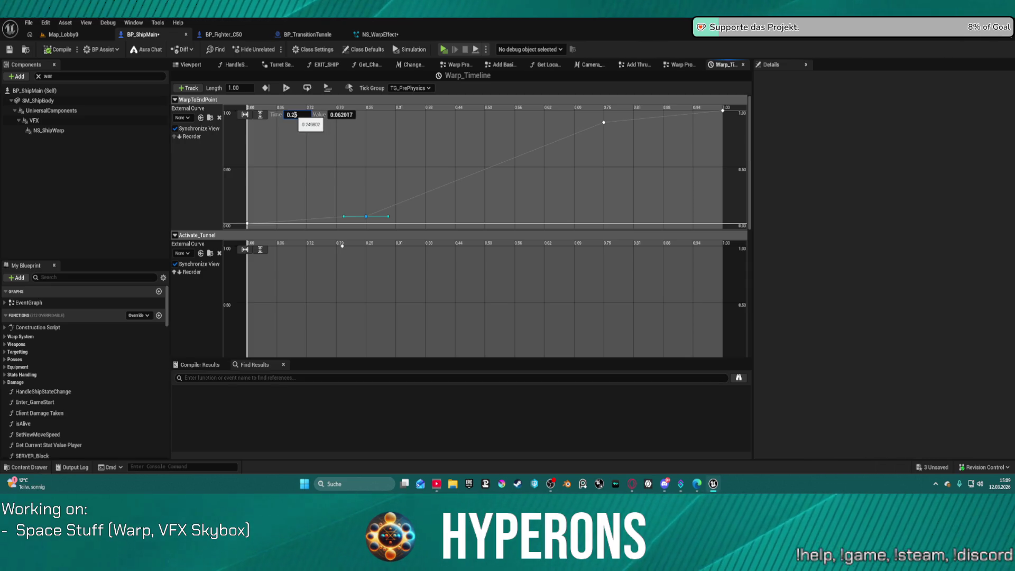
click(341, 116)
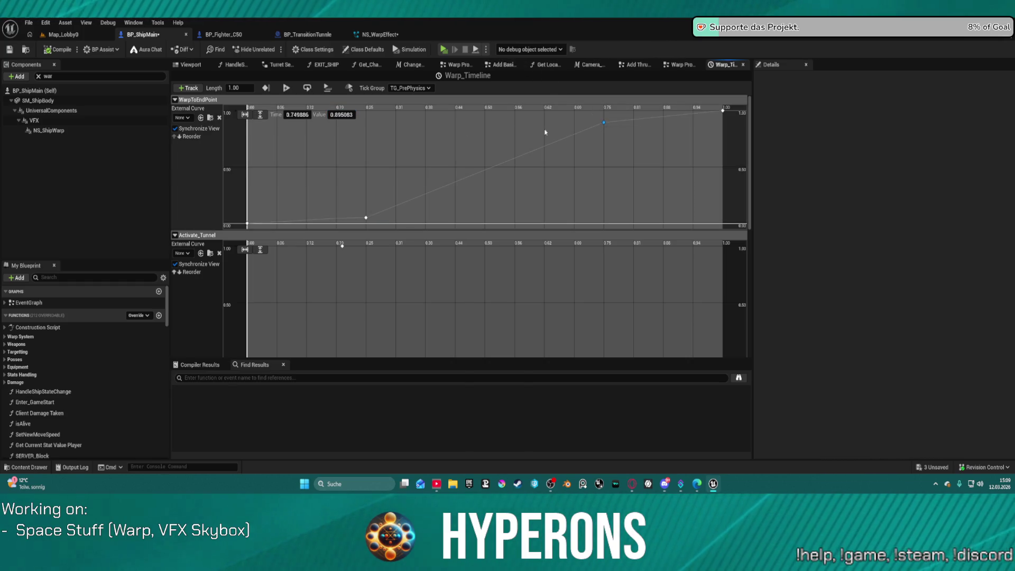
click(343, 114)
text(0.95)
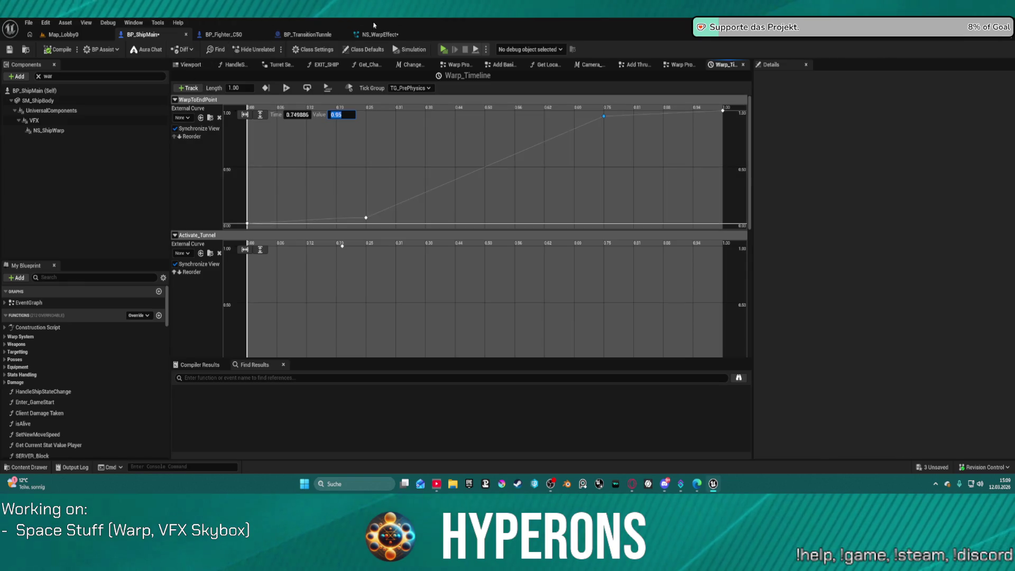
key(Return)
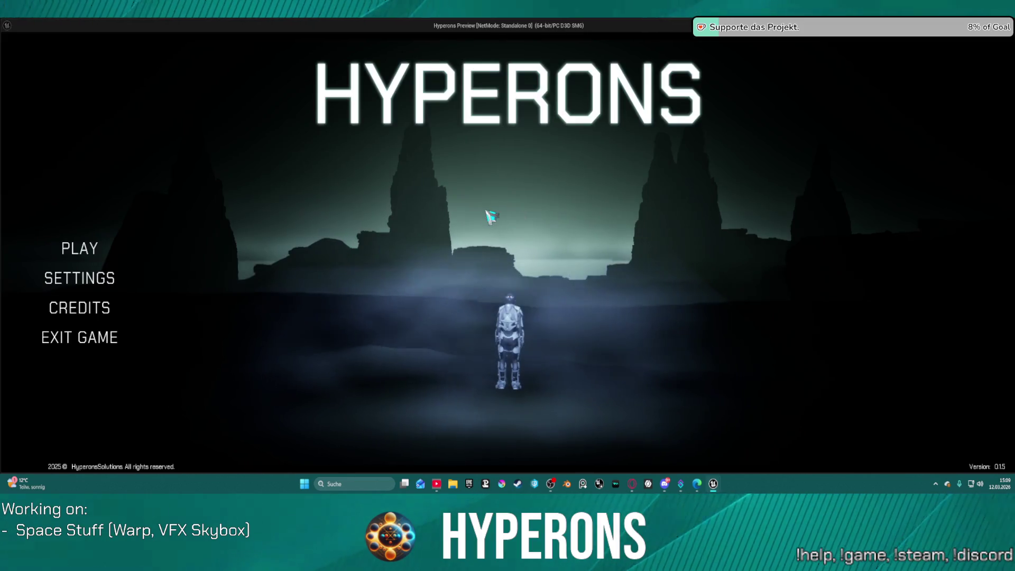
Step: Start a game in System Oton with the existing character
click(106, 242)
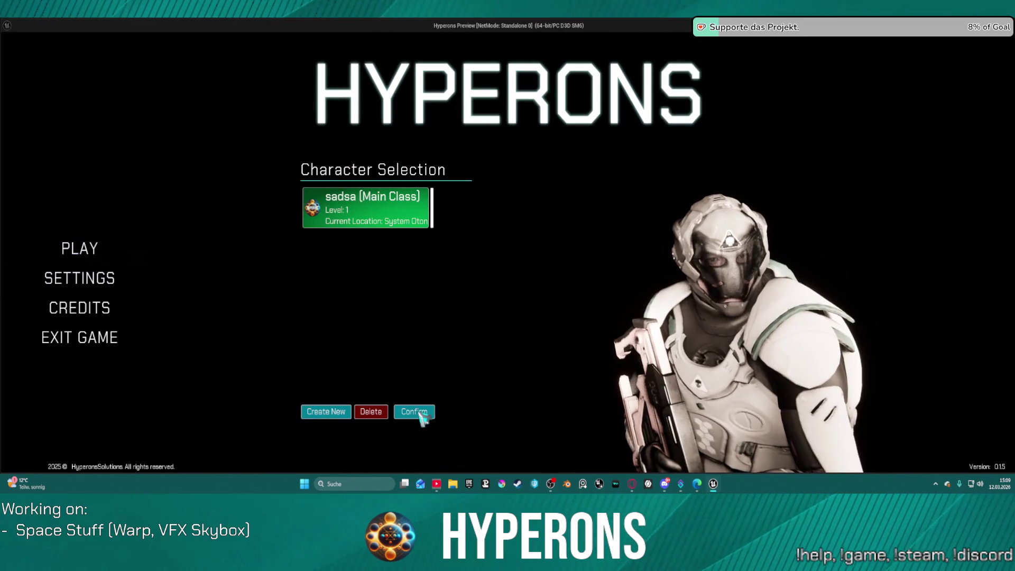
click(415, 412)
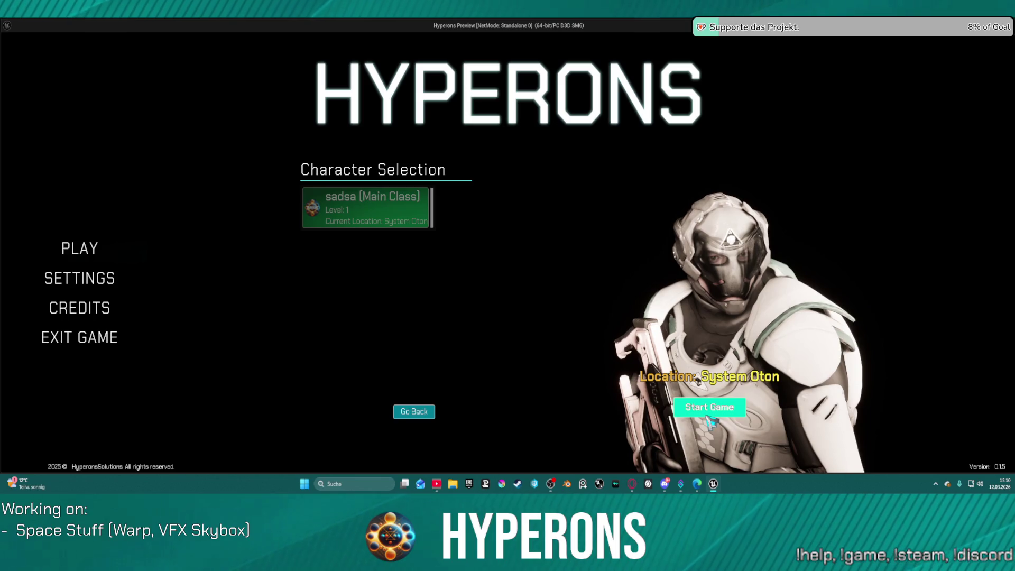
click(709, 408)
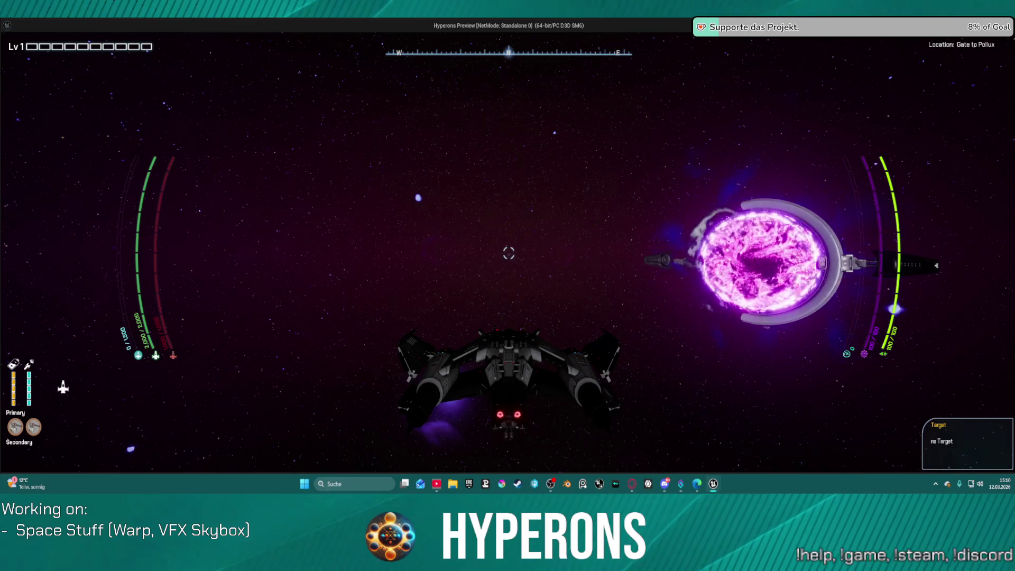
Step: Fly away from the gate, warp to planet Keoxin, and target Keoxin again
key(a)
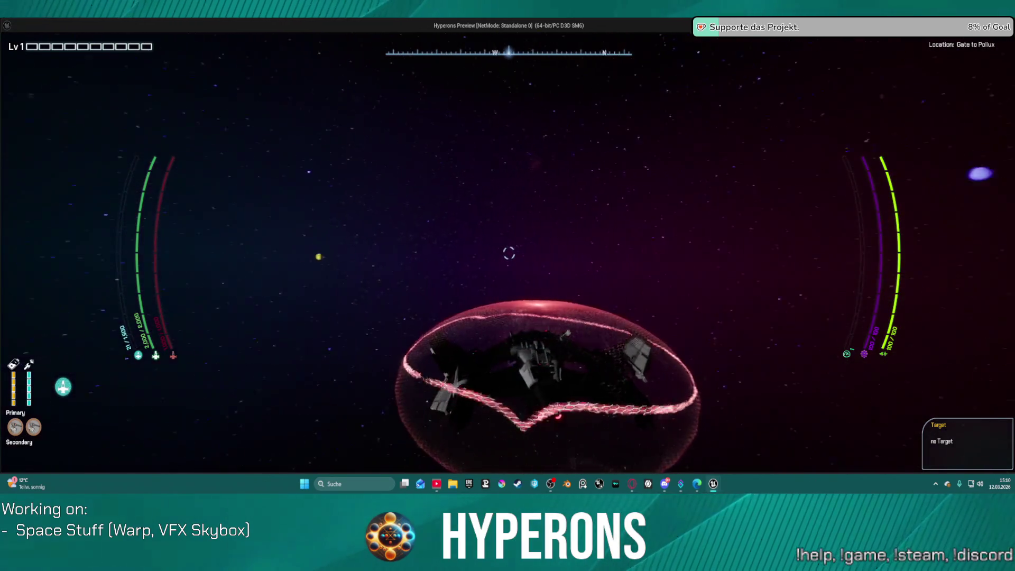
key(t)
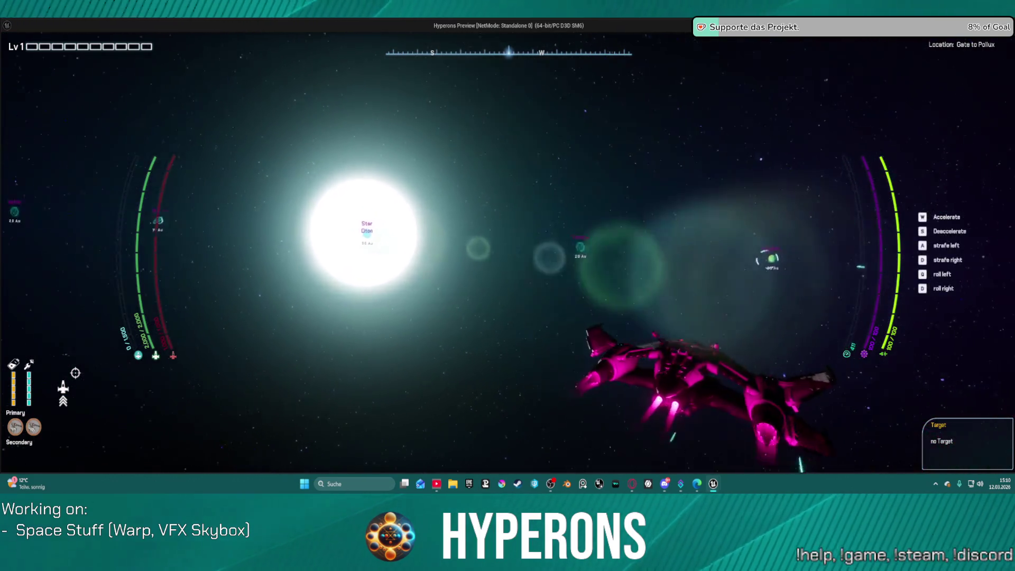
key(w)
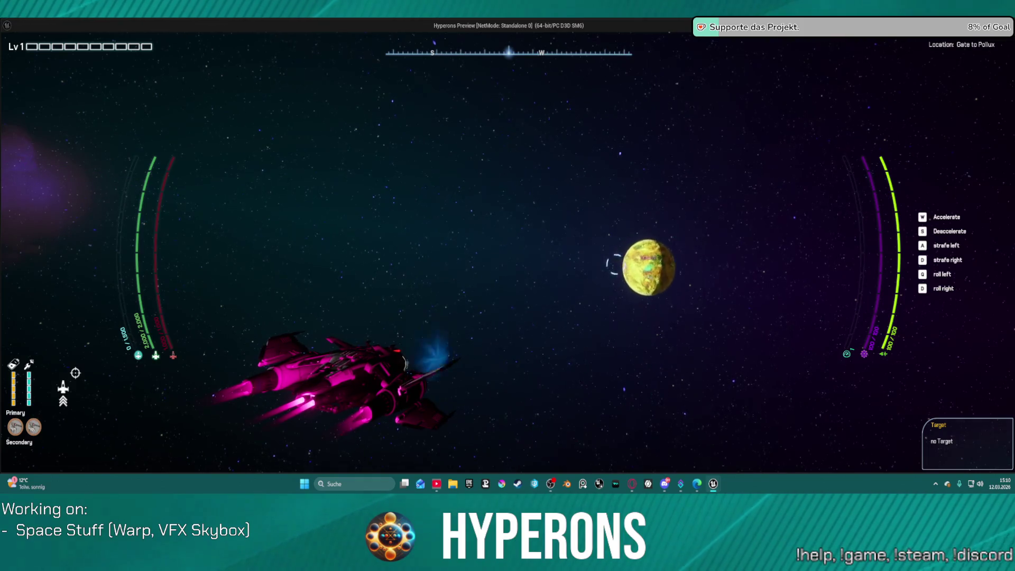
key(w)
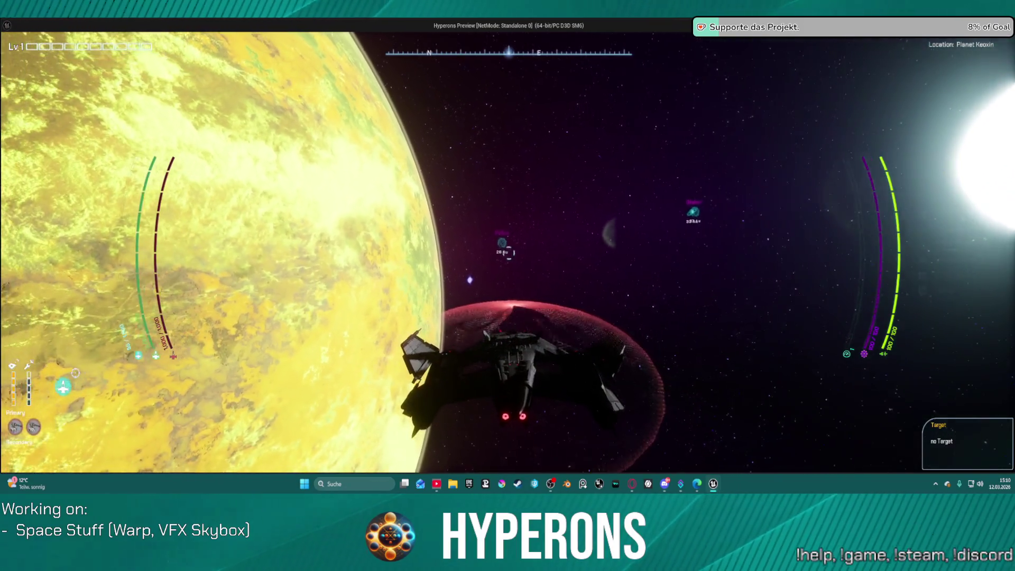
key(t)
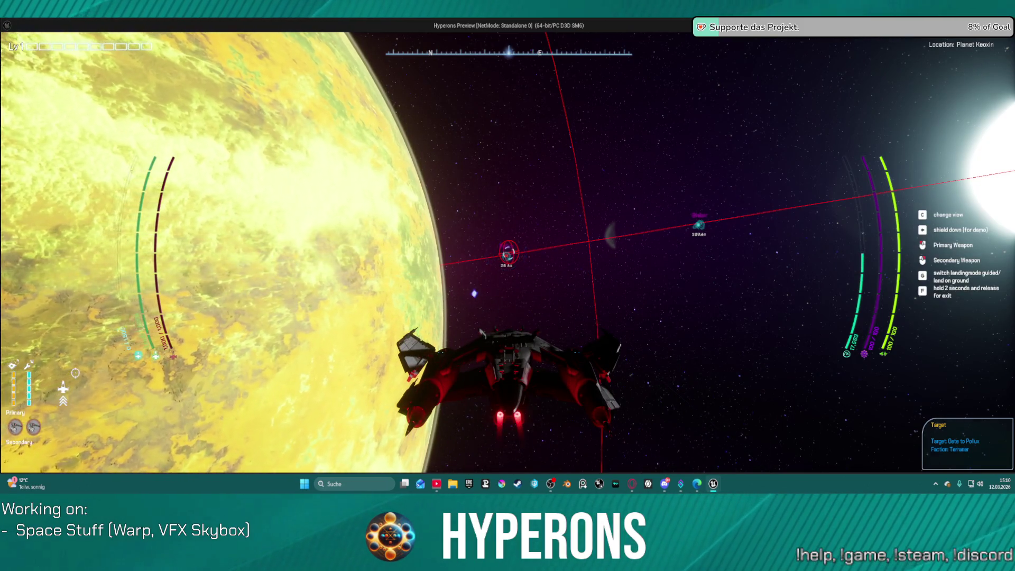
key(t)
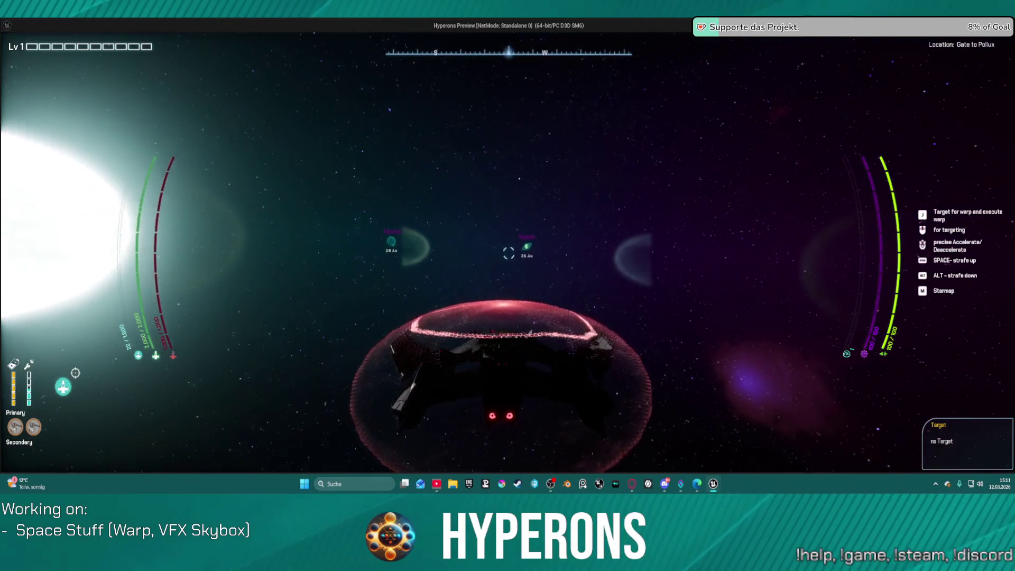
key(j)
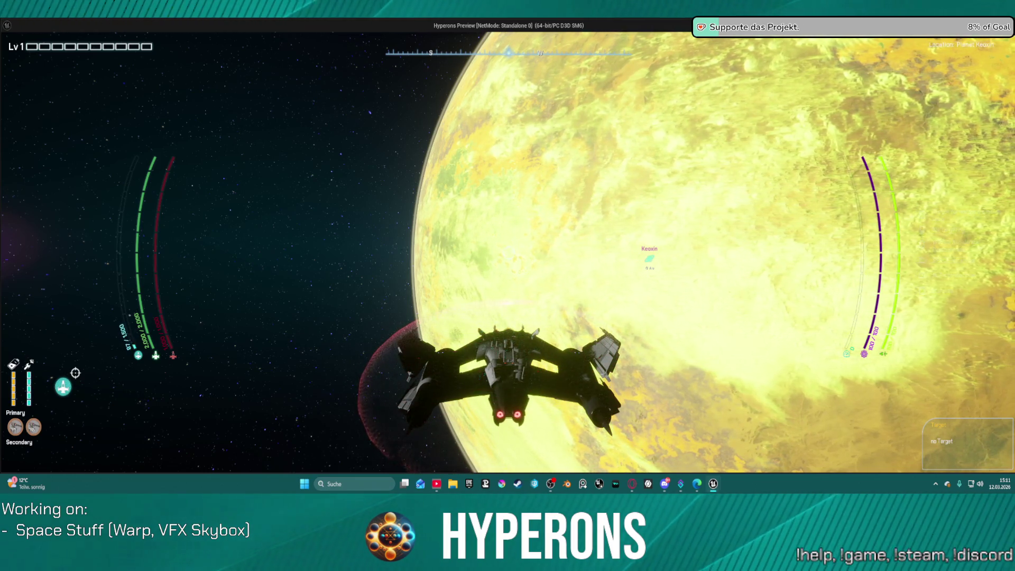
Step: Turn the ship after the Keoxin warp, then leave the game and stop the play session
key(a)
key(a)
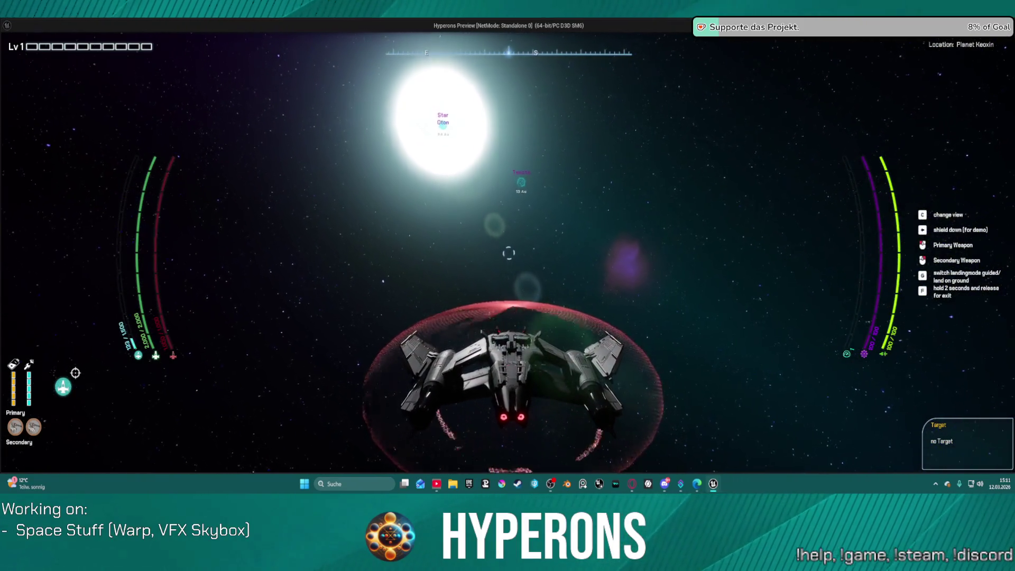
key(alt+Tab)
key(Escape)
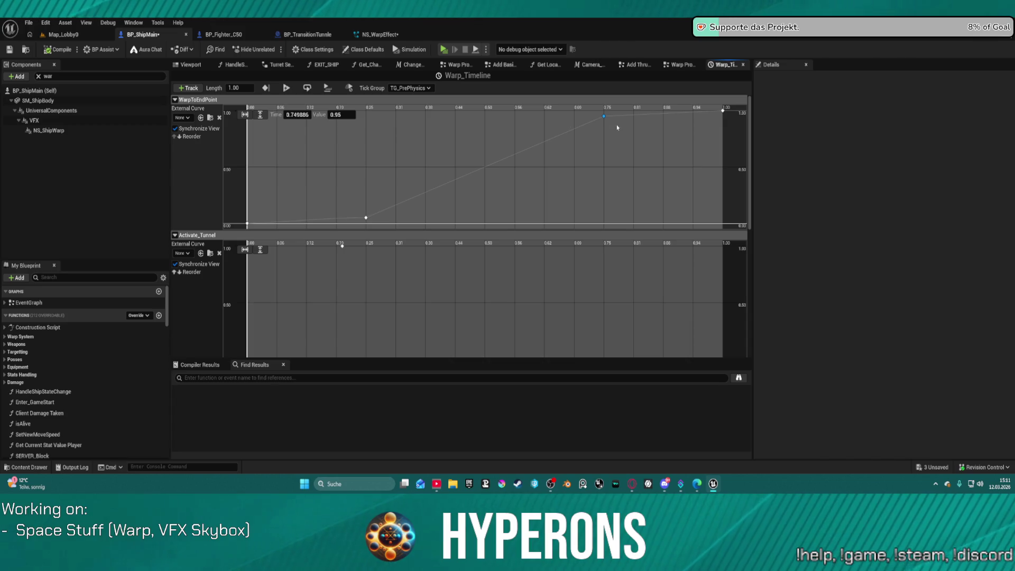
Step: Move the upper key later, commit its typed value, then select the early low key
drag(605, 118, 634, 118)
text(0.08)
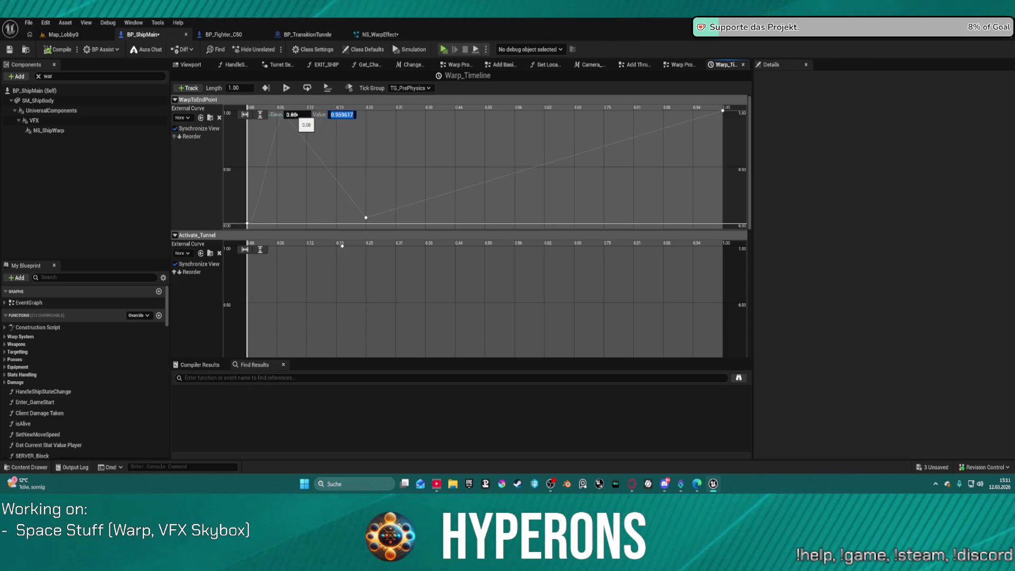
text(0)
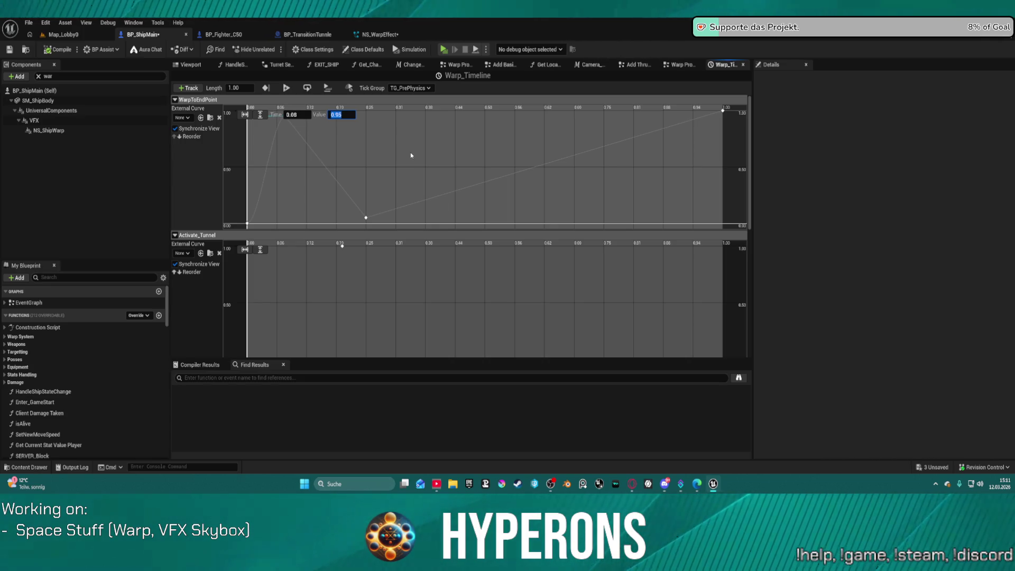
text(0.8)
key(Return)
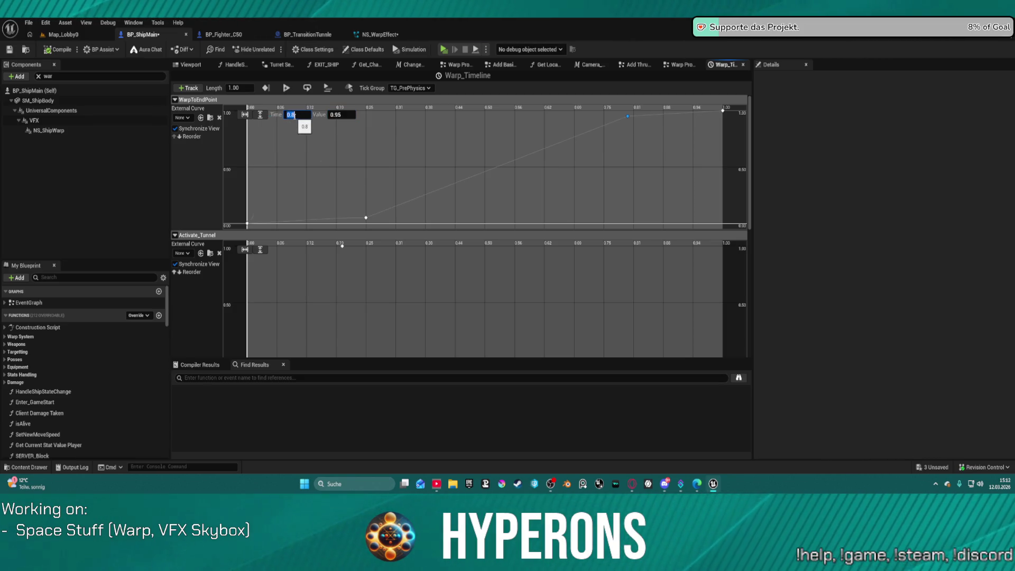
click(366, 218)
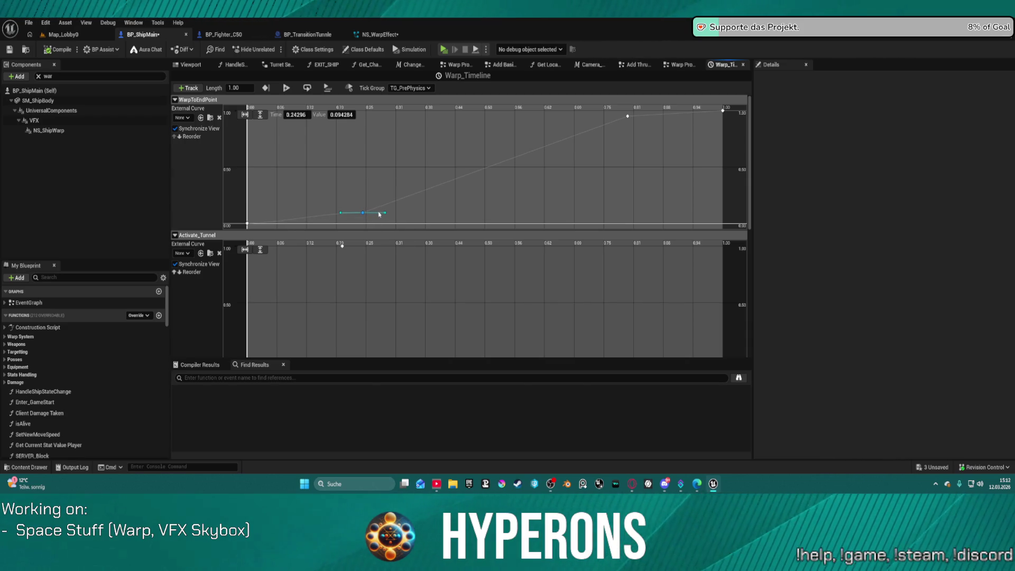
Step: Switch the early key and the 0.8 key to Auto interpolation
click(384, 212)
click(362, 213)
right_click(363, 214)
click(390, 230)
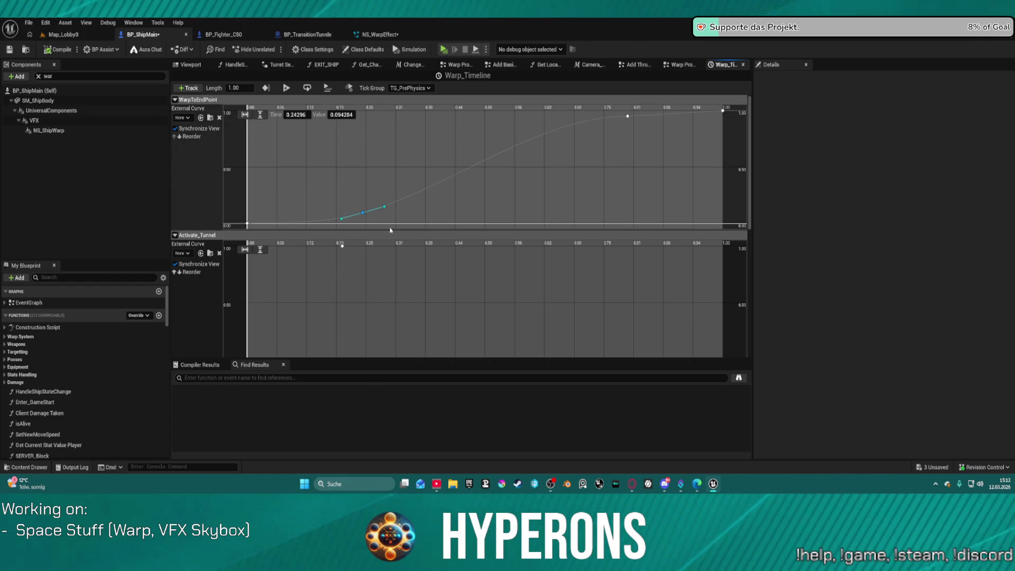
click(464, 188)
right_click(628, 116)
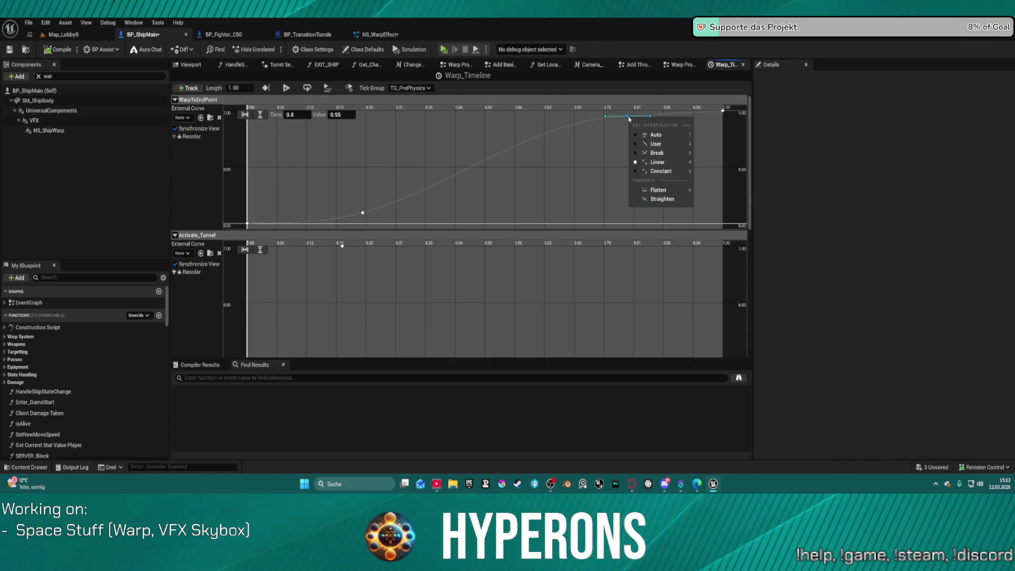
click(638, 135)
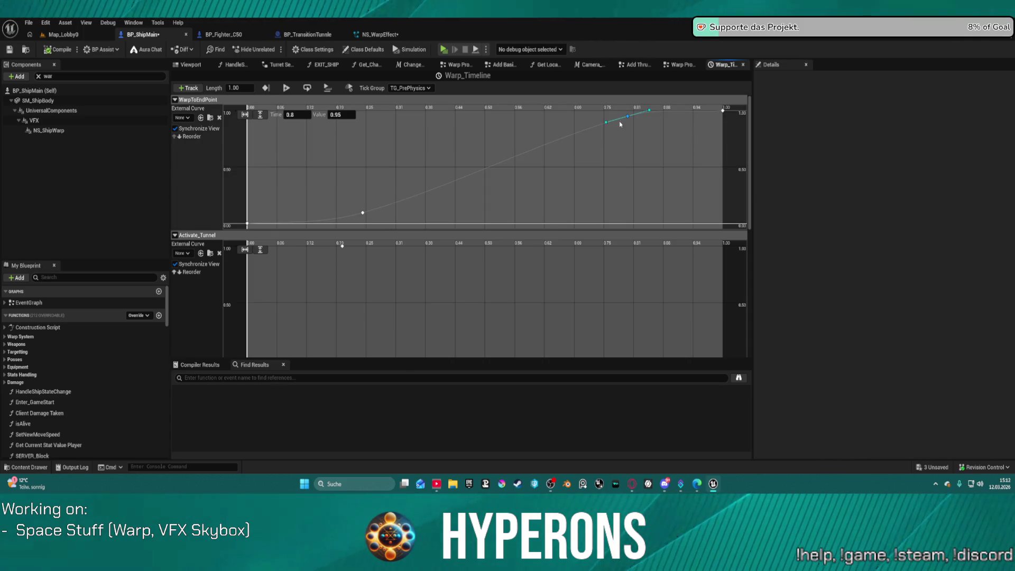
right_click(628, 117)
click(562, 139)
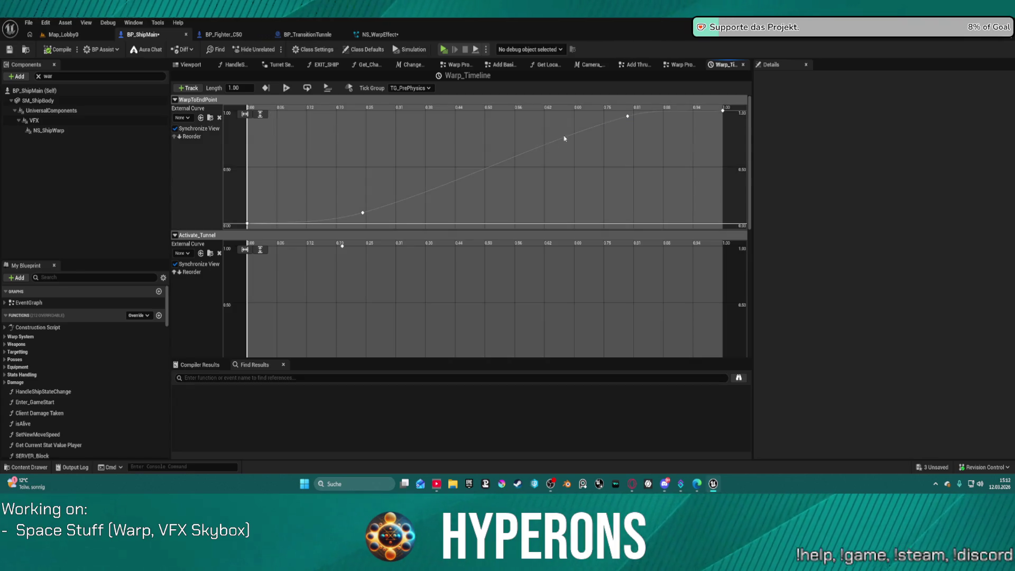
right_click(628, 117)
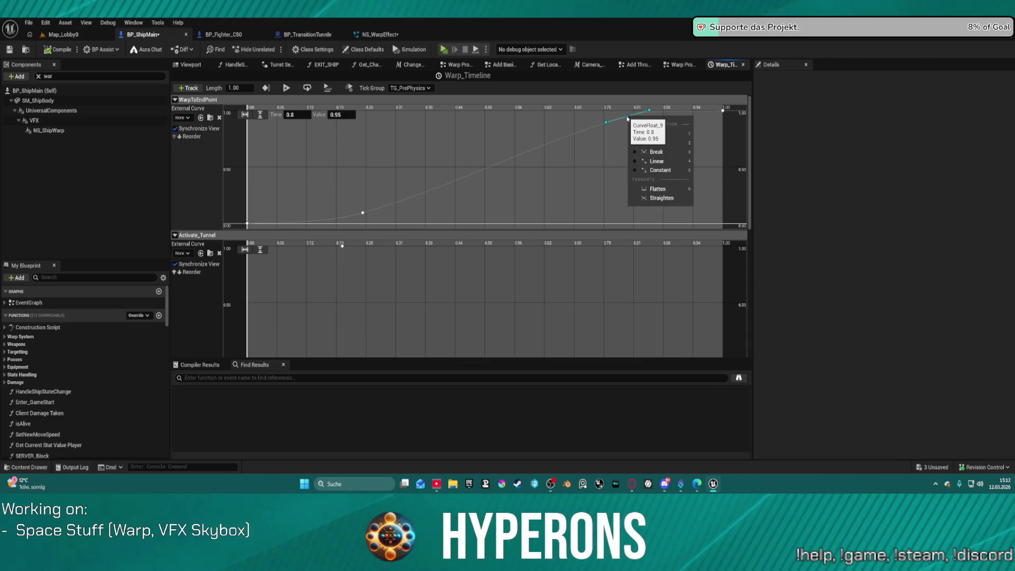
click(578, 135)
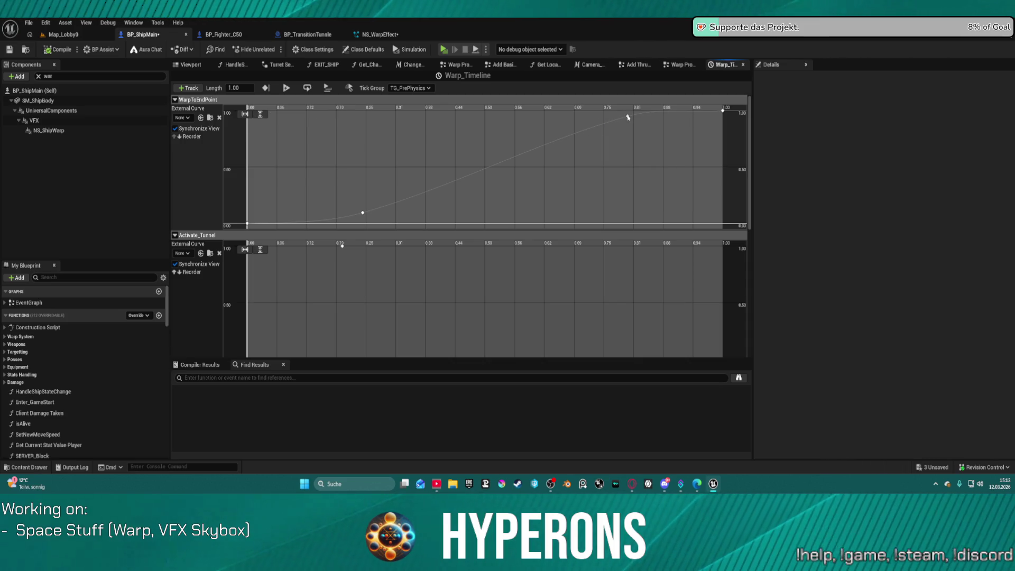
Step: Fine-tune the late key to time 0.8, value 0.95, and close the timeline editor
drag(628, 117, 629, 121)
drag(629, 121, 635, 120)
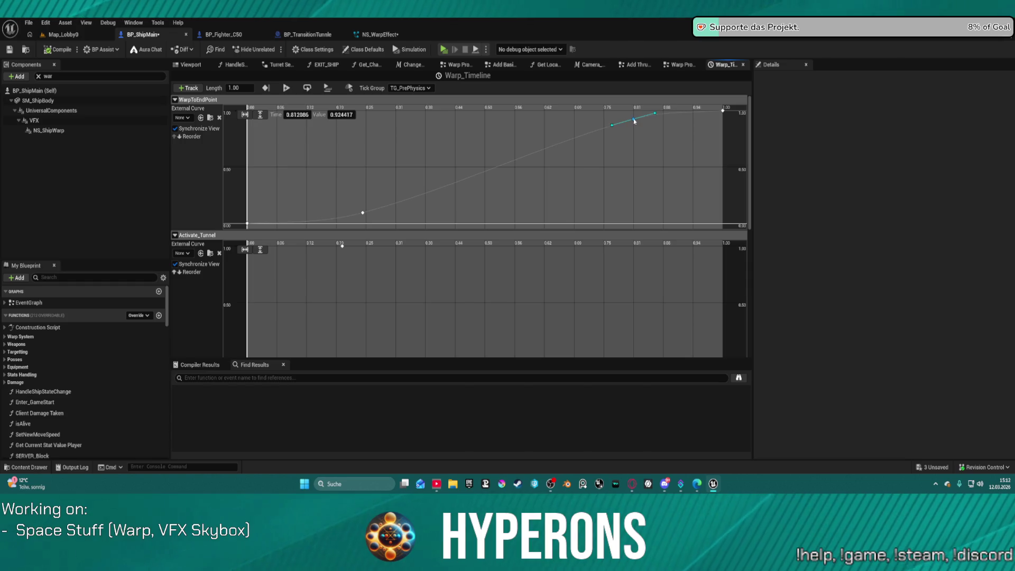
click(311, 115)
text(.9)
key(Return)
text(0.95)
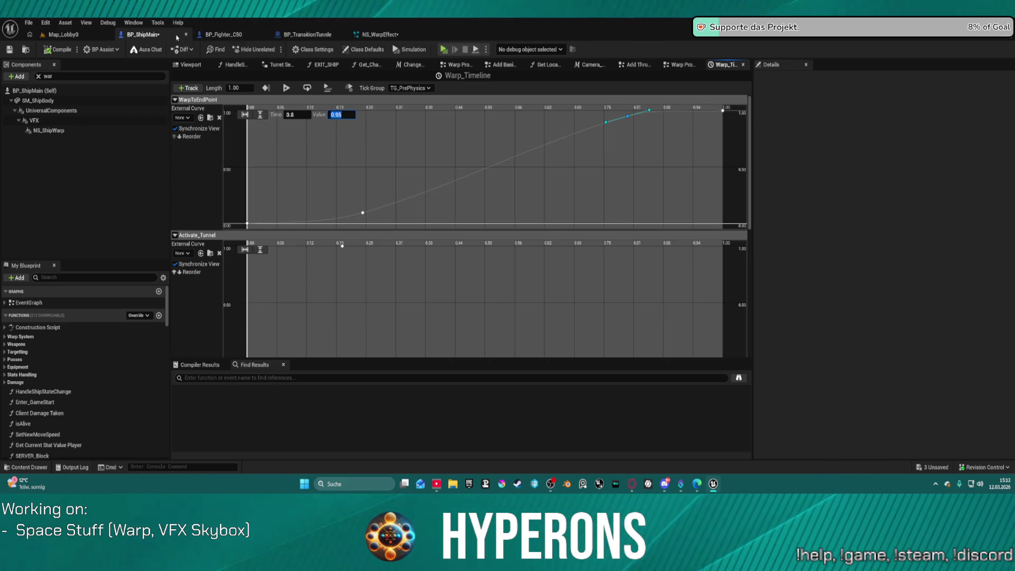
click(743, 64)
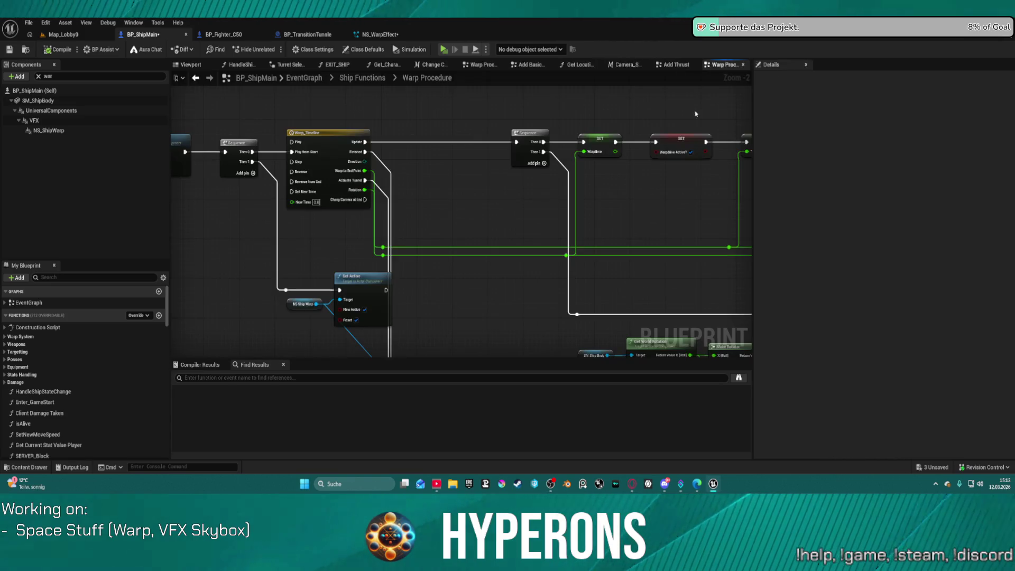
Step: Pan the Warp Procedure graph and inspect the getWarptime function's branch and return nodes
mouse_move(421, 206)
mouse_down()
mouse_move(728, 154)
mouse_move(853, 165)
mouse_up()
mouse_move(481, 192)
mouse_down()
mouse_move(594, 177)
mouse_move(594, 231)
mouse_move(549, 237)
mouse_up()
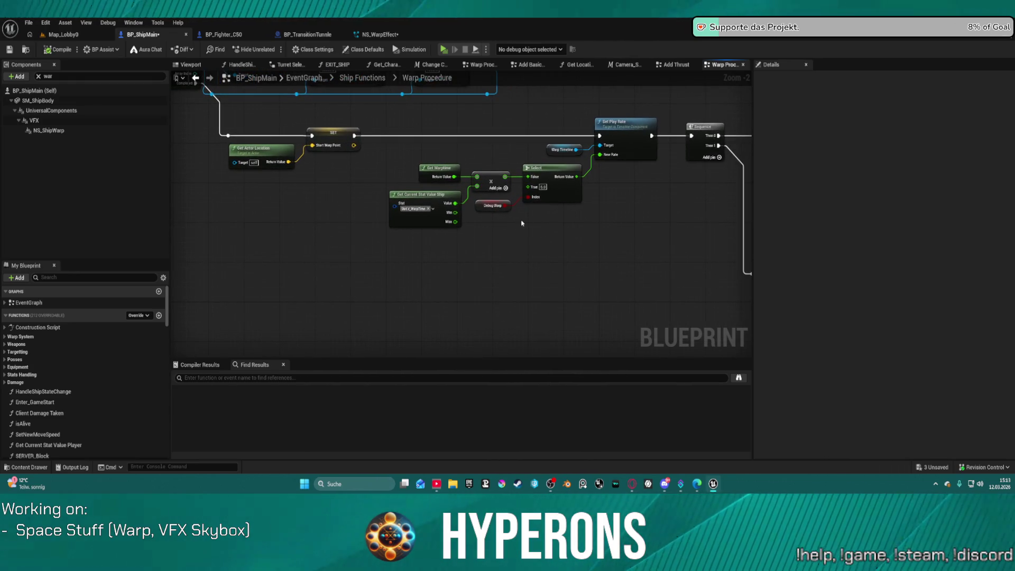
double_click(439, 168)
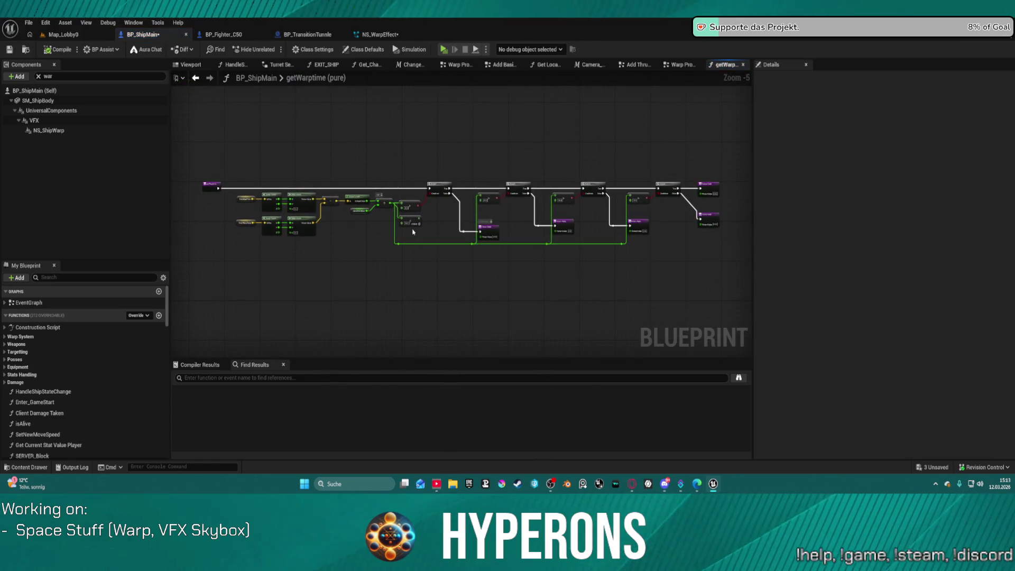
scroll(417, 231, up, 2)
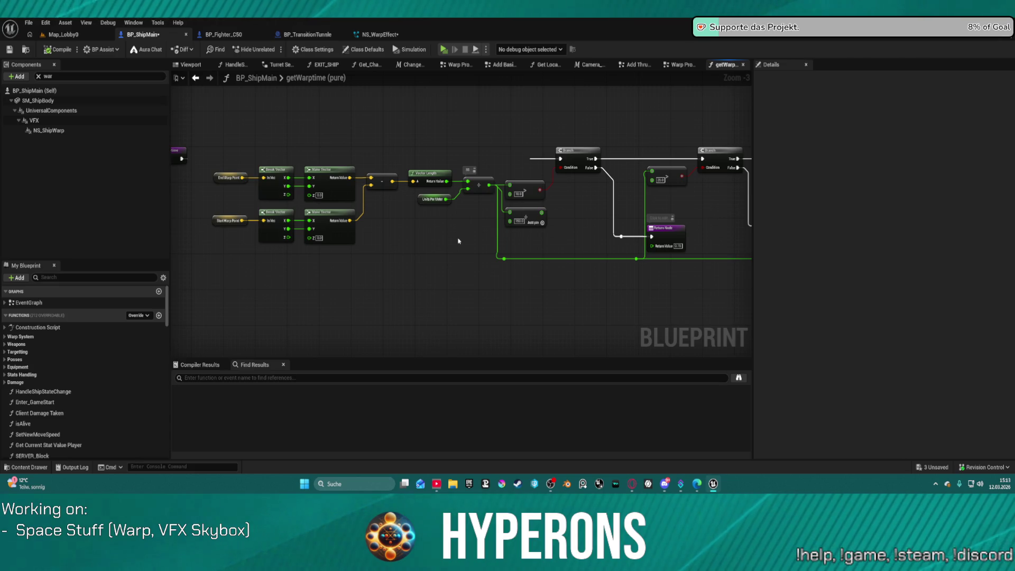
mouse_move(459, 241)
mouse_down()
mouse_move(369, 224)
mouse_move(310, 188)
mouse_up()
drag(310, 224, 78, 210)
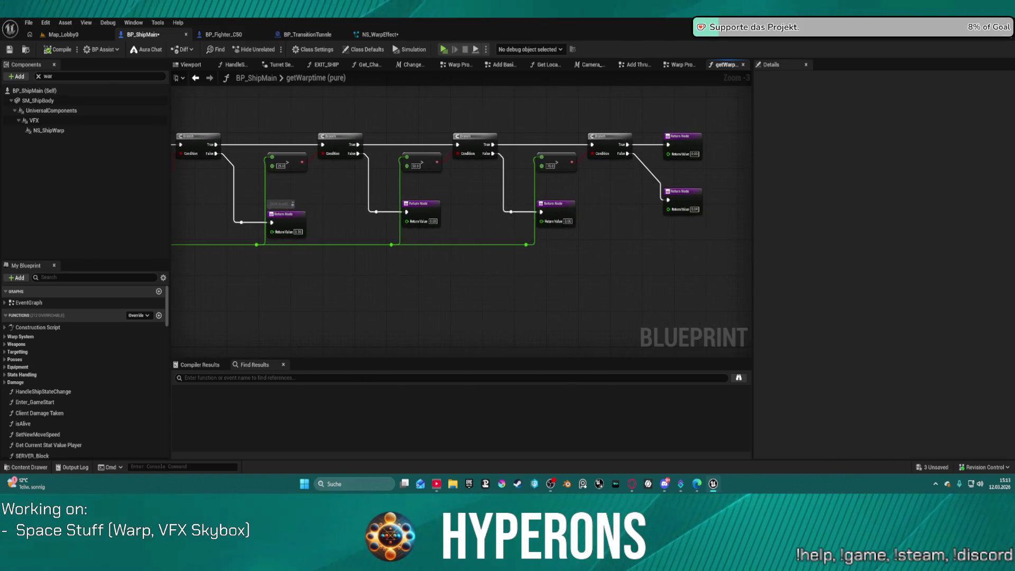
drag(460, 222, 453, 222)
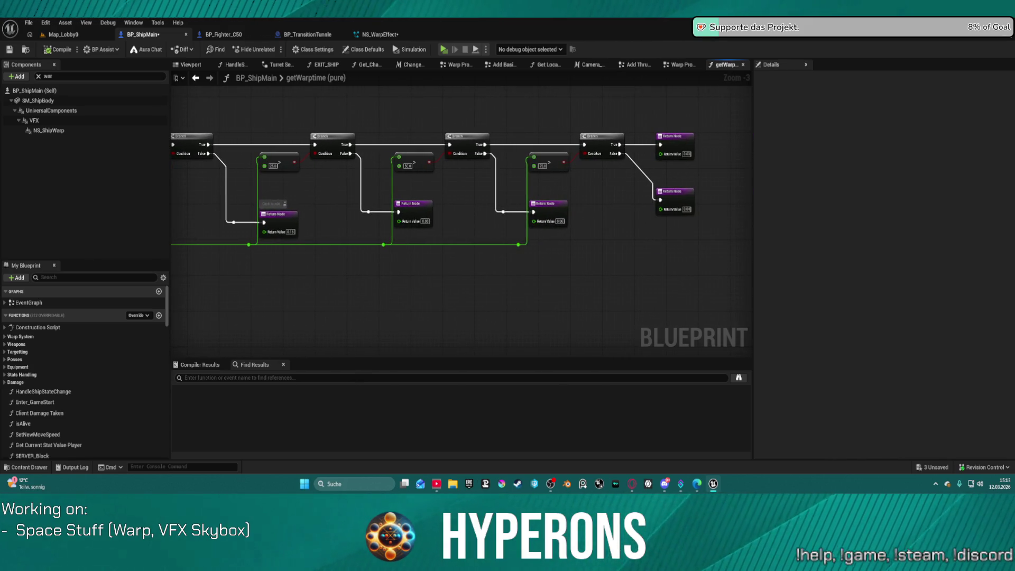
drag(452, 222, 457, 222)
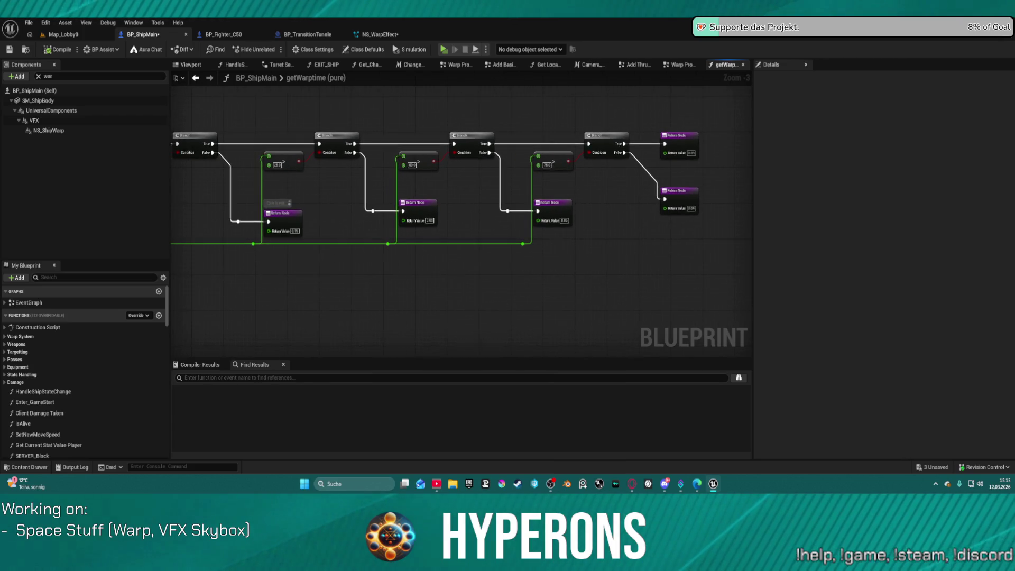
double_click(344, 78)
key(Escape)
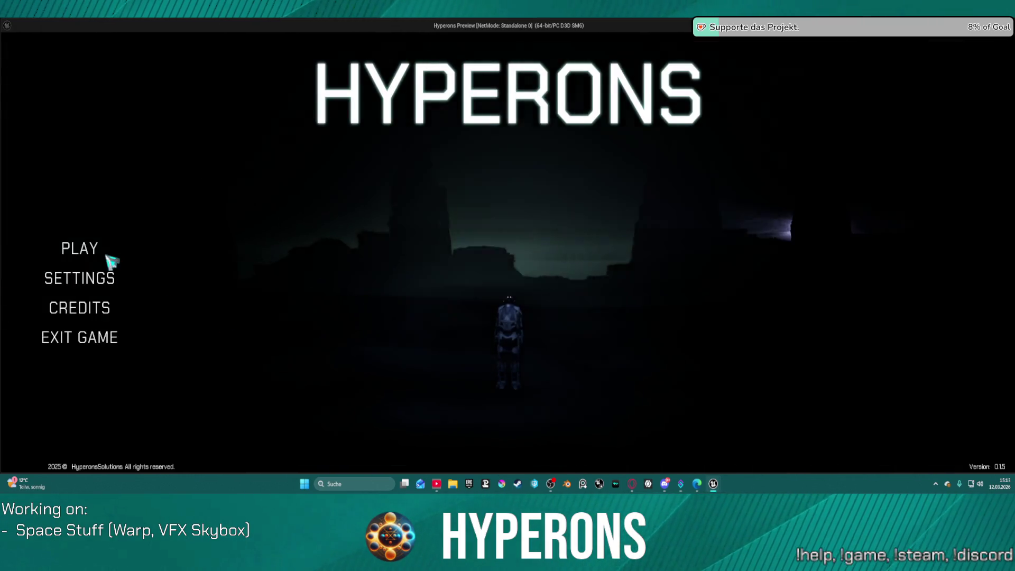
Step: Start a game with the existing character, warp to Planet Grao, and quit the preview
click(106, 254)
click(411, 217)
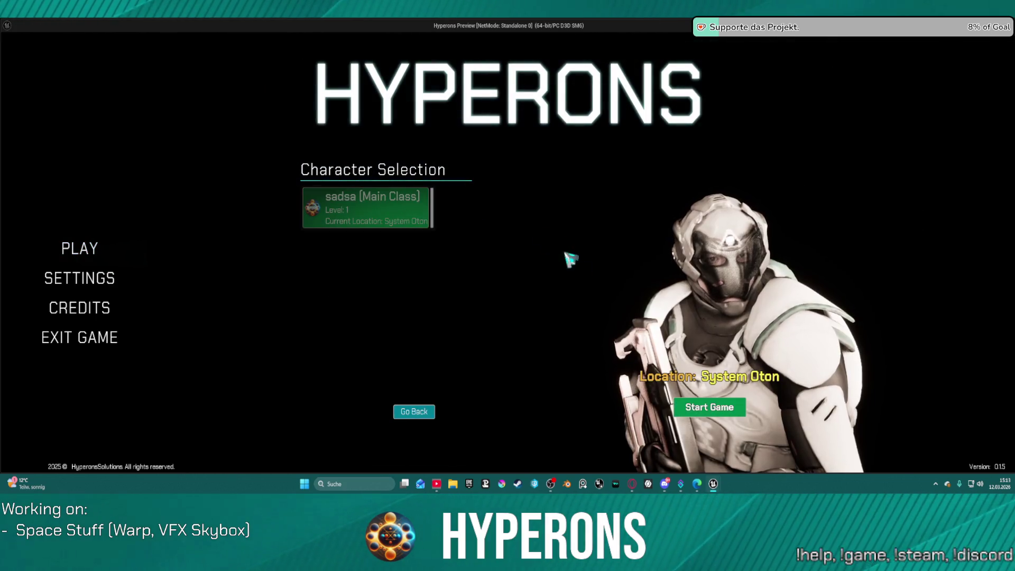
click(710, 407)
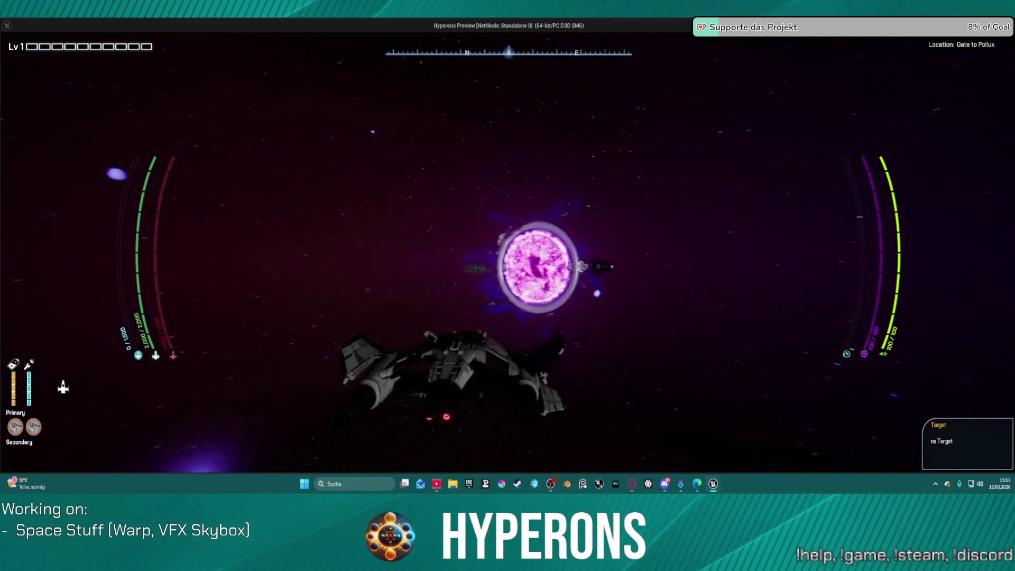
key(w)
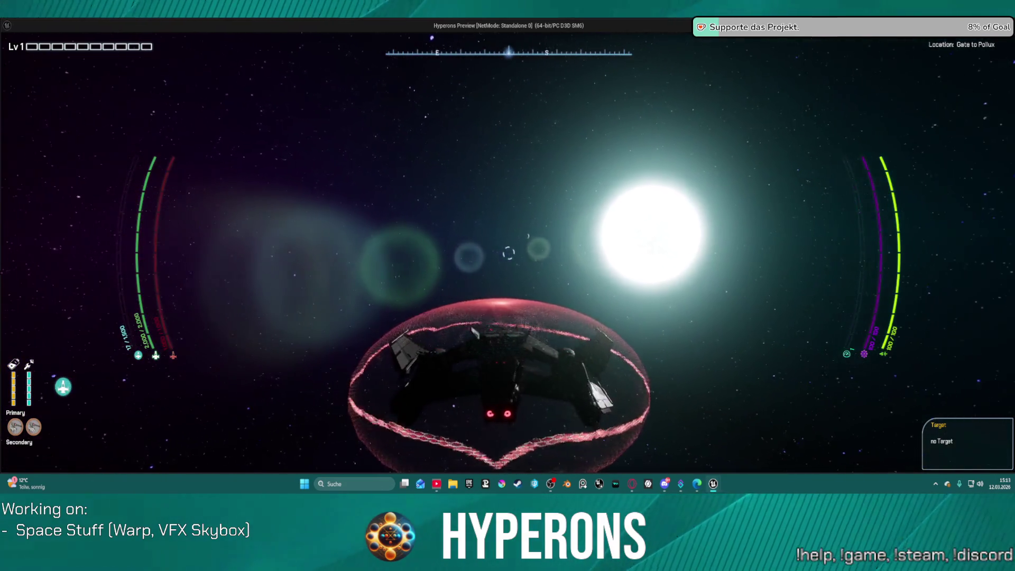
key(j)
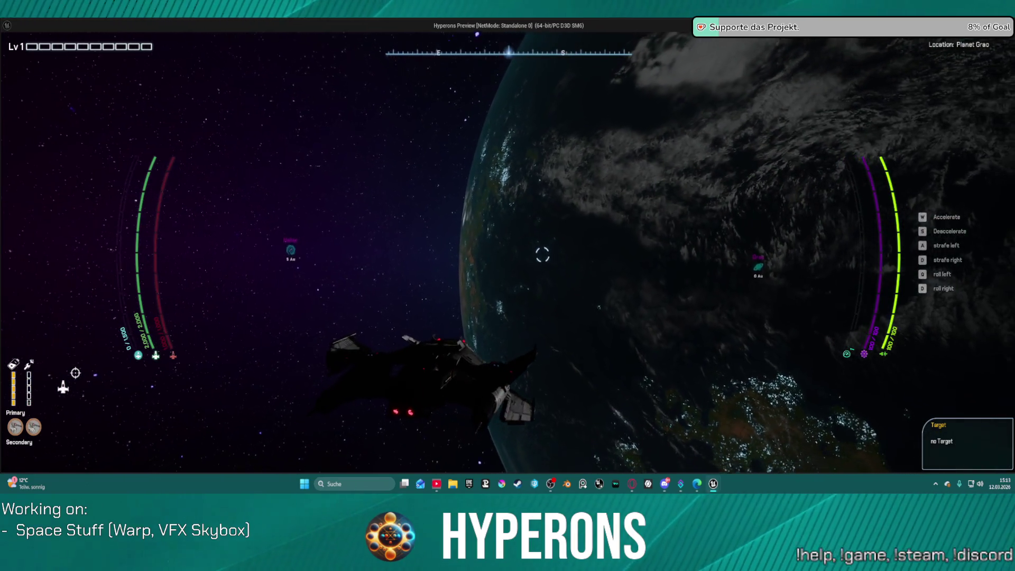
key(Escape)
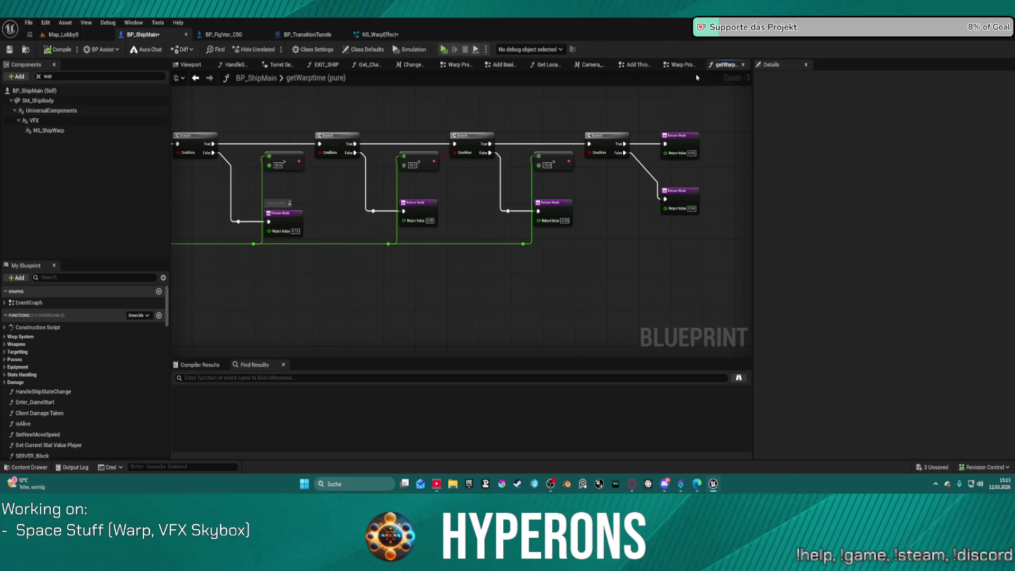
Step: Return to the Warp Procedure graph and open the Warp_Timeline curve editor
click(682, 64)
click(726, 65)
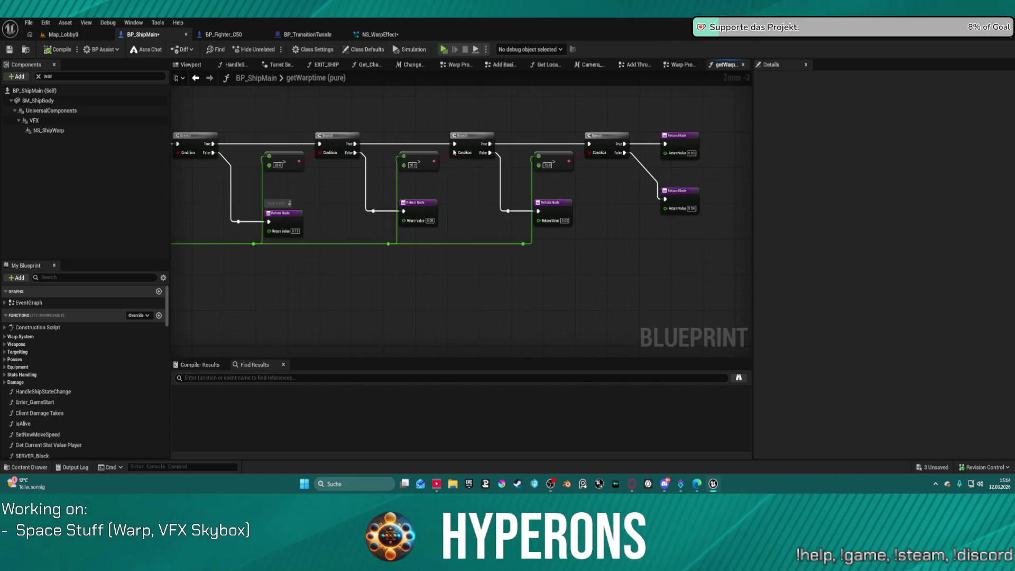
click(682, 65)
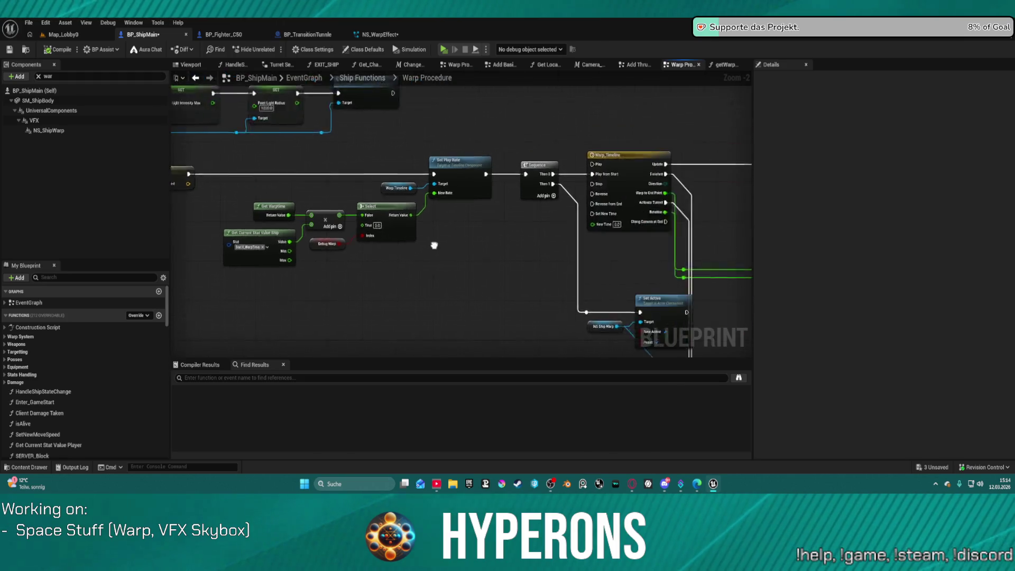
drag(456, 245, 271, 222)
double_click(470, 135)
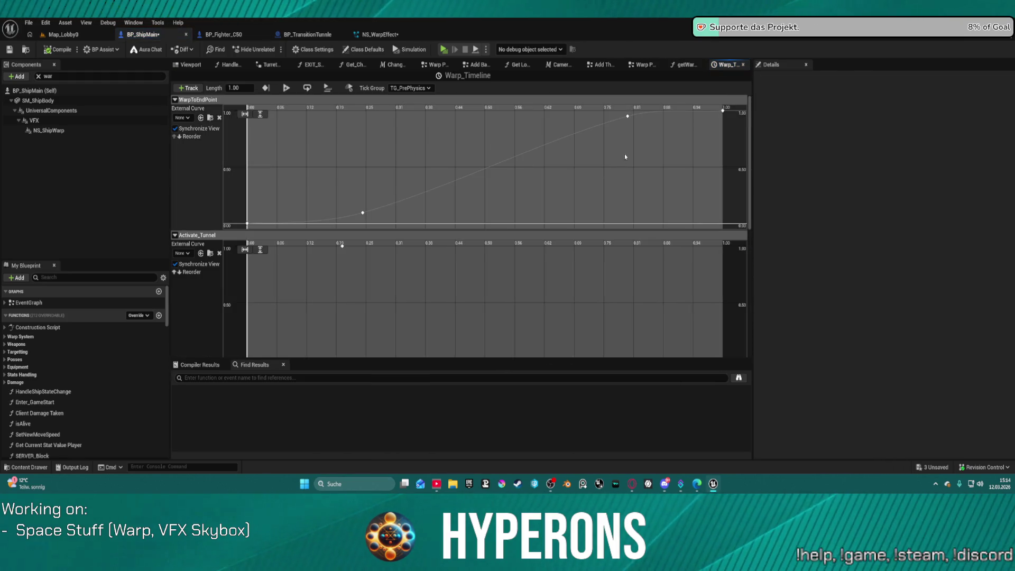
Step: Steepen the late key's tangent and set its value to 0.95
click(724, 111)
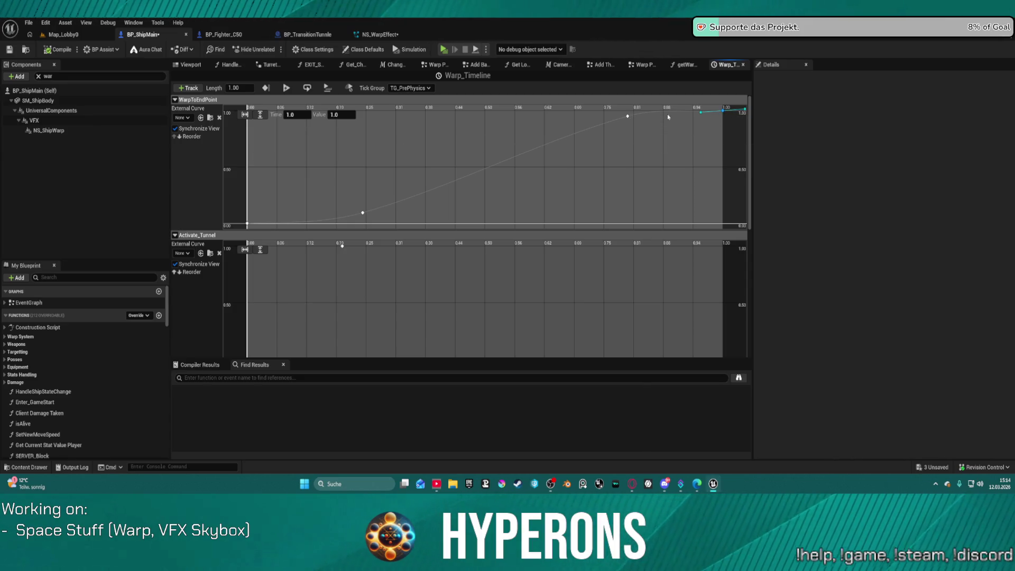
right_click(629, 117)
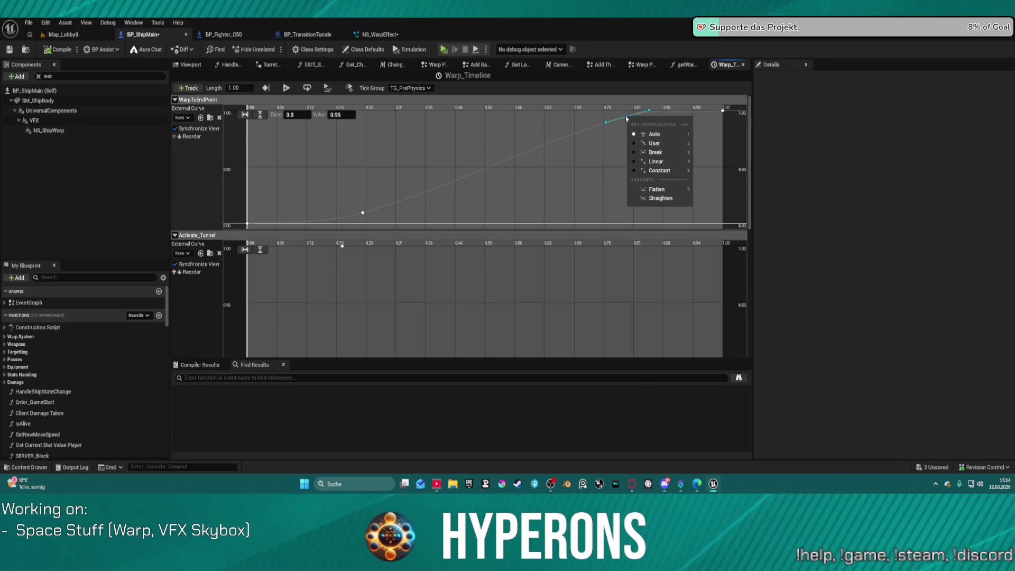
drag(628, 117, 644, 127)
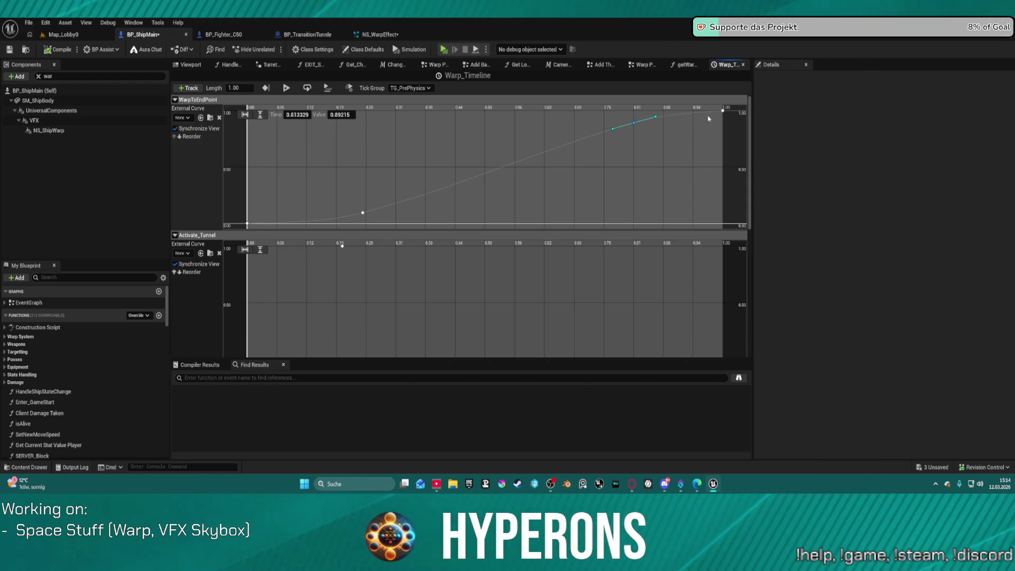
drag(657, 120, 657, 125)
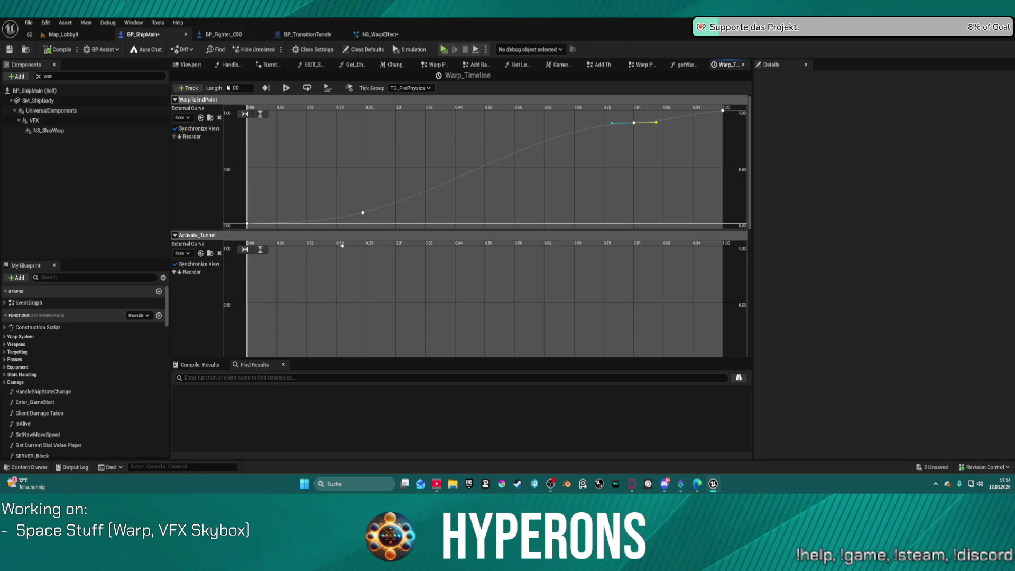
click(635, 124)
click(339, 115)
key(BackSpace)
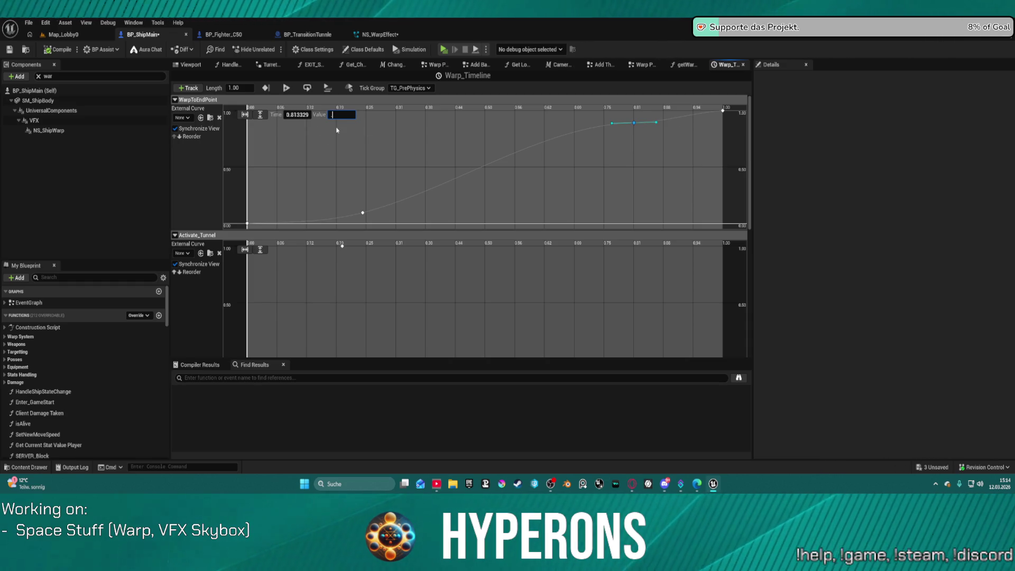
text(05)
key(Return)
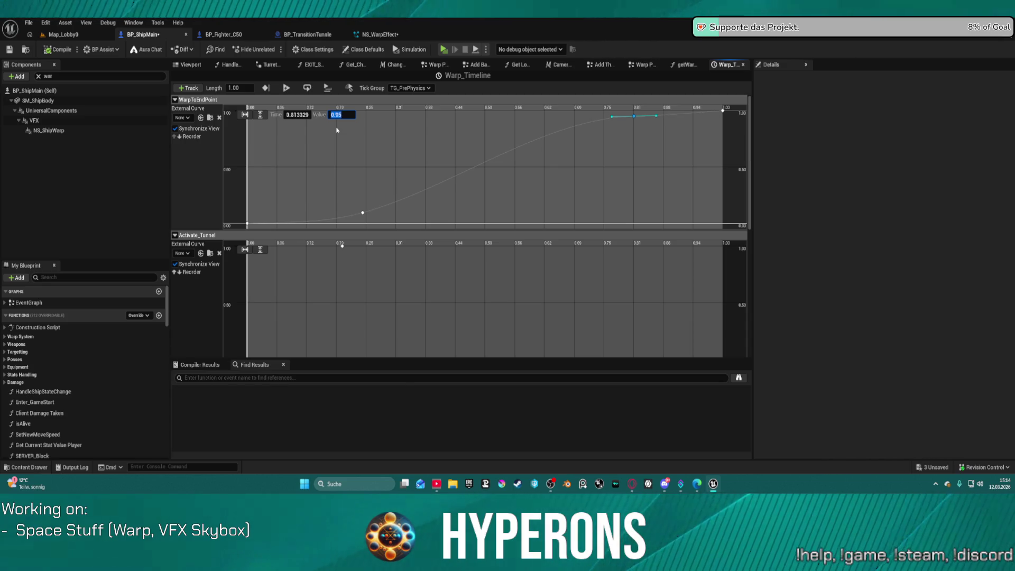
click(300, 115)
text(0.8)
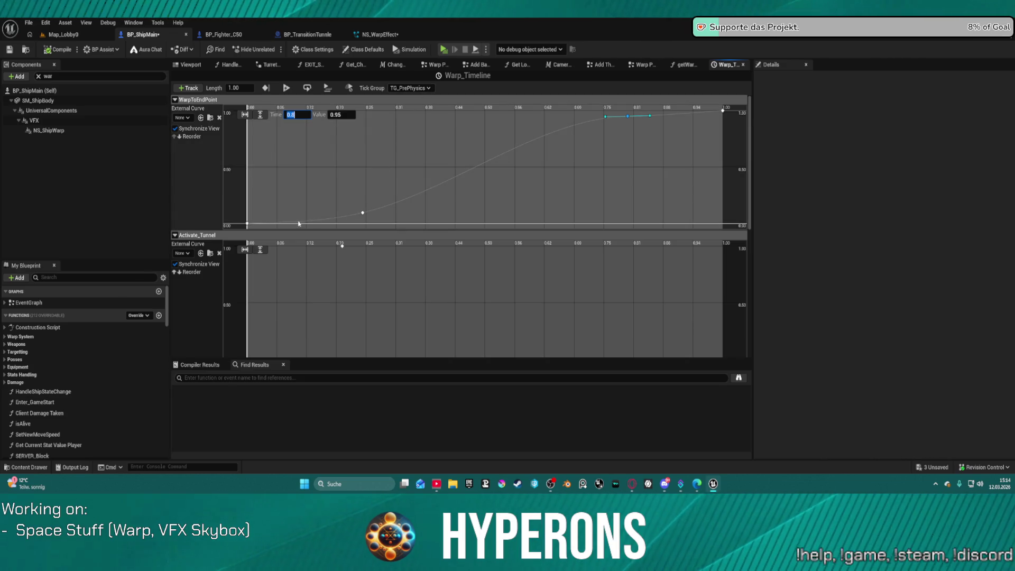
Step: Set the curve's start key to Auto interpolation and lift its tangent so it eases up
right_click(247, 225)
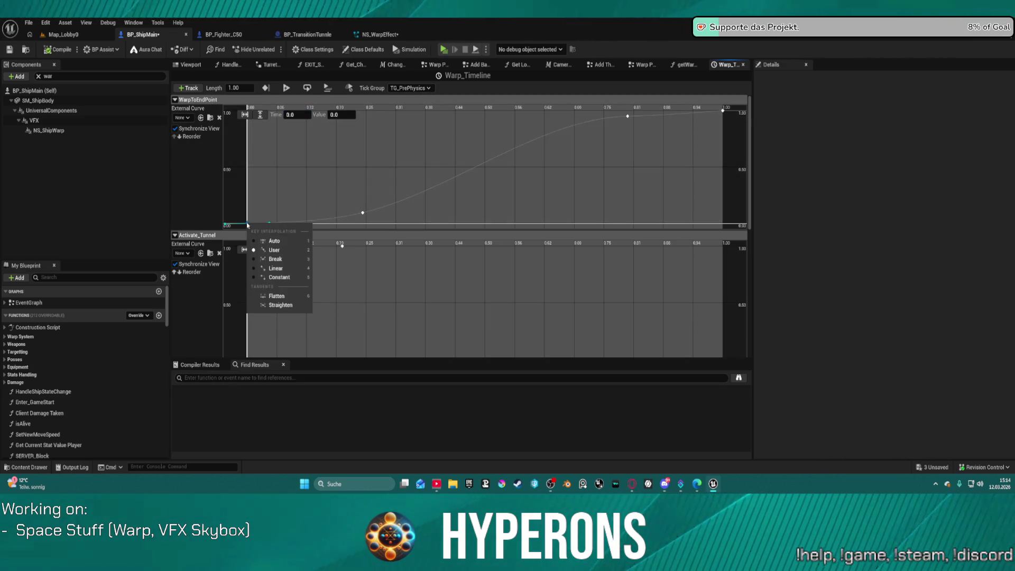
click(281, 242)
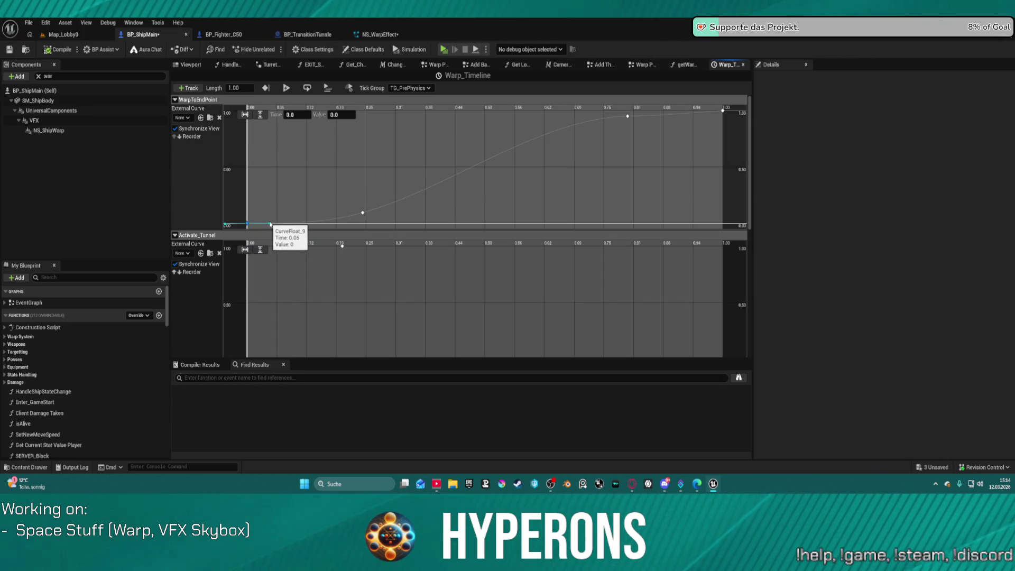
drag(270, 225, 270, 221)
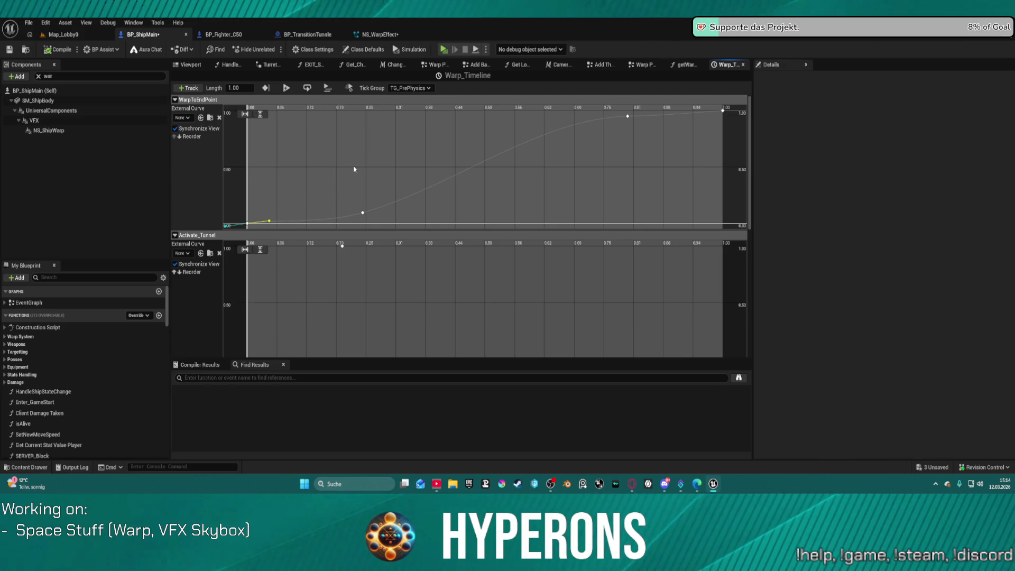
click(80, 35)
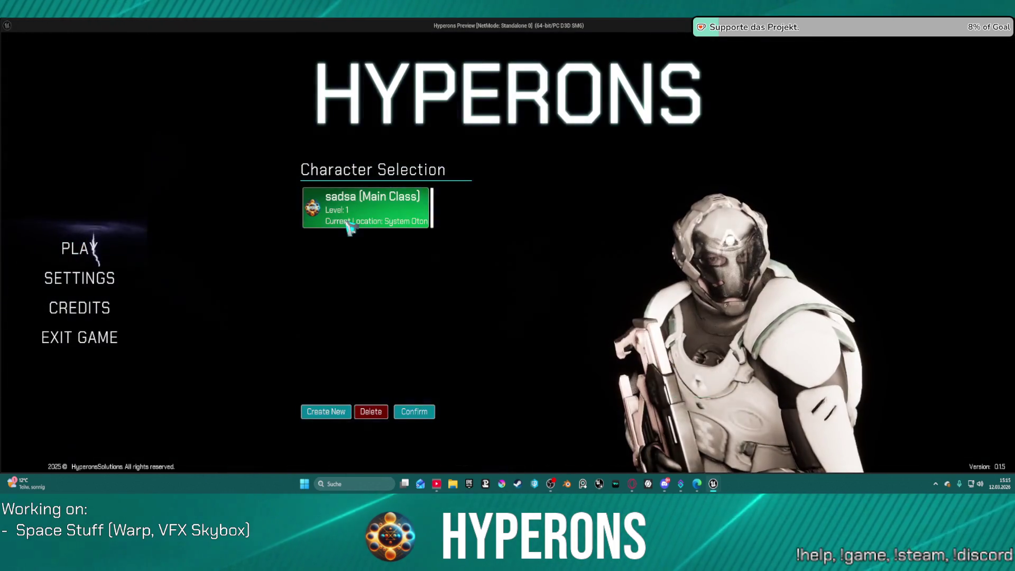
Step: Start a game with the existing character and fly toward Planet Grao to test the warp
click(350, 226)
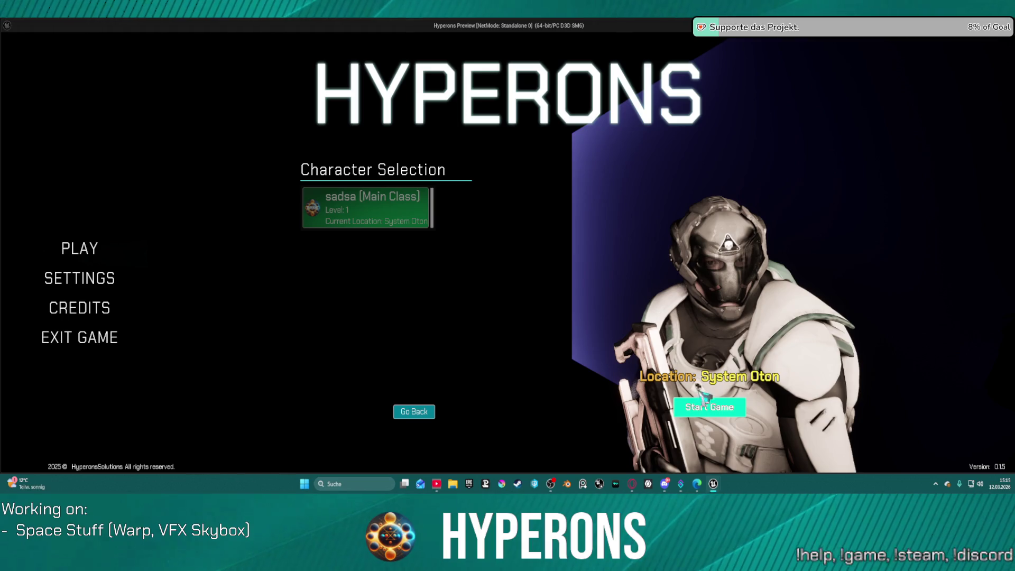
click(710, 406)
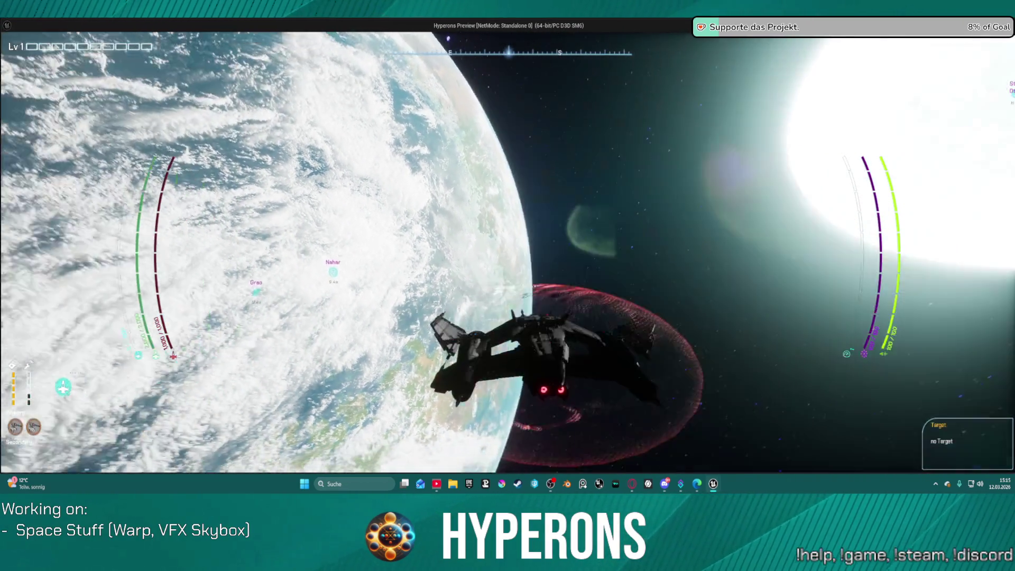
key(w)
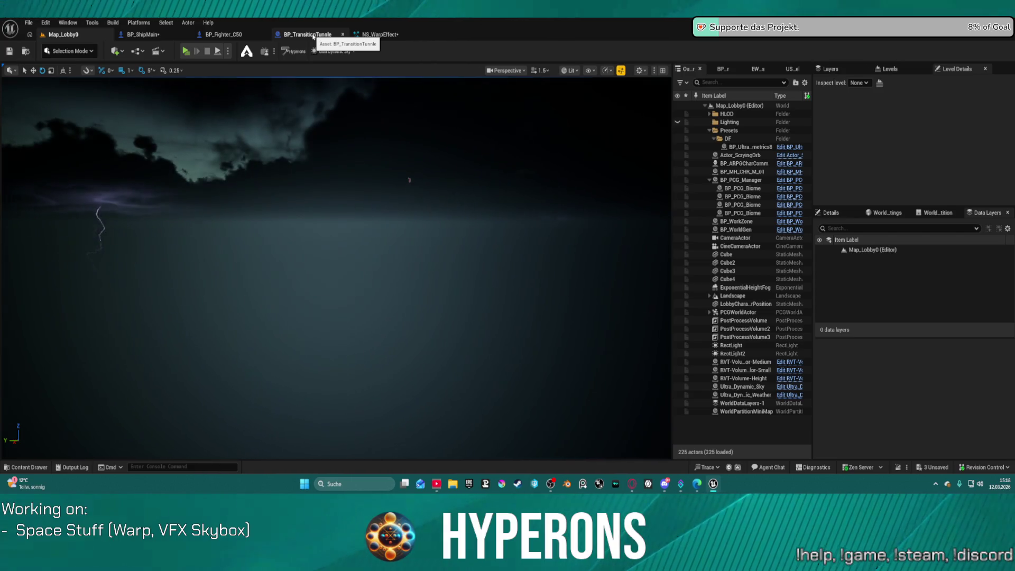
Step: Check BP_ShipMain's NS_ShipWarp component, glance at BP_Fighter_C50, then open the Warp Procedure graph
click(142, 35)
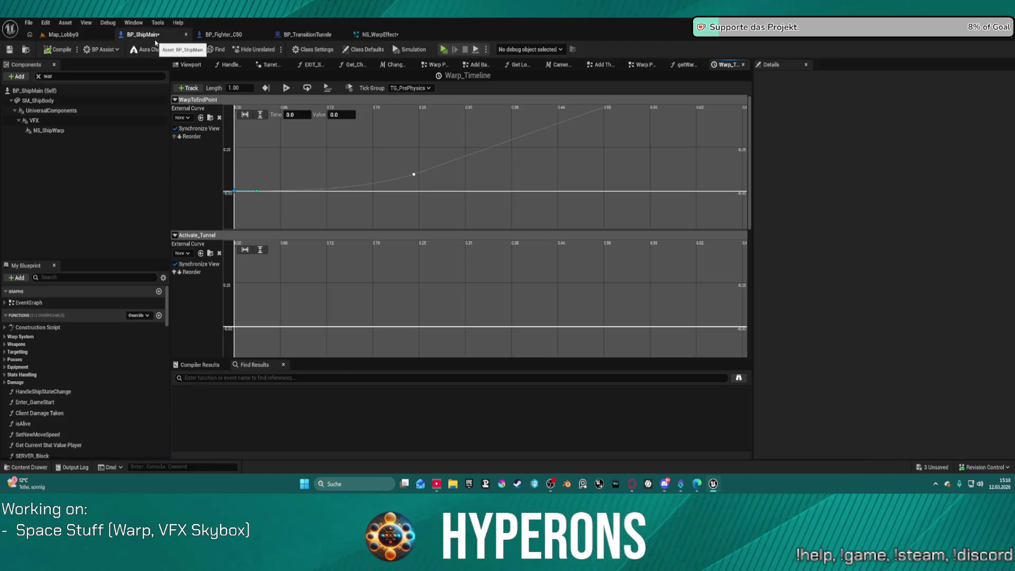
click(61, 131)
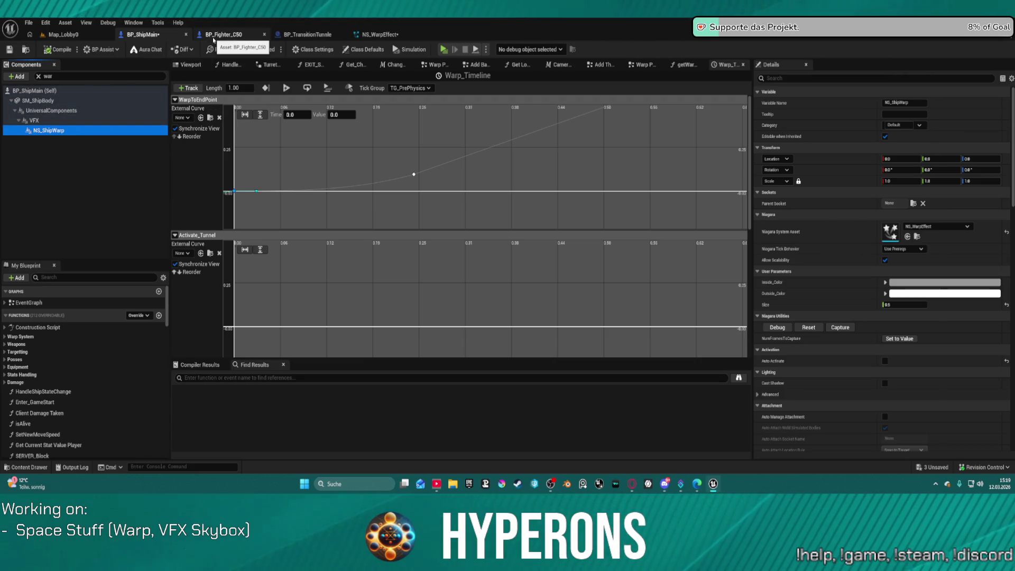
click(214, 35)
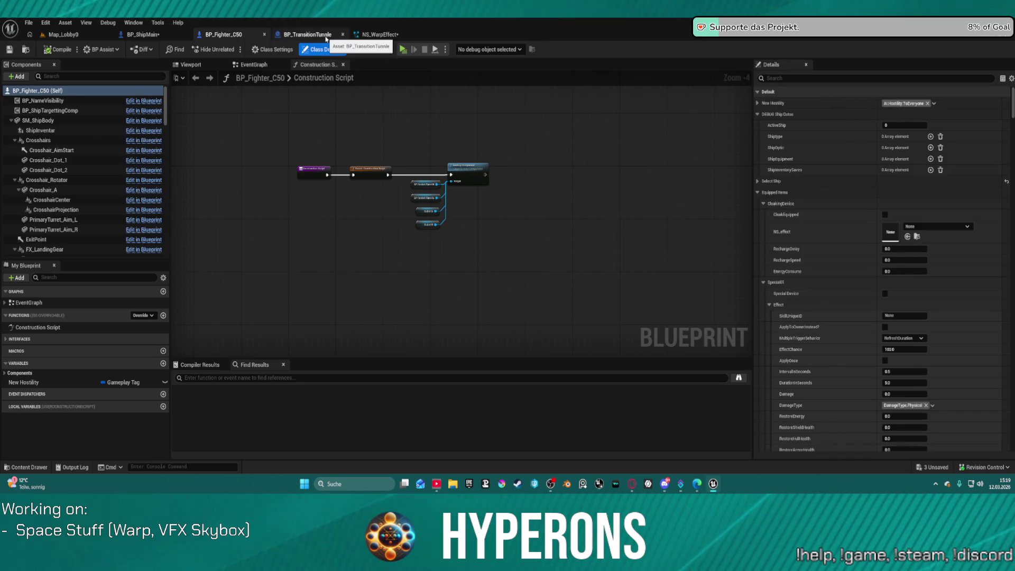
click(141, 35)
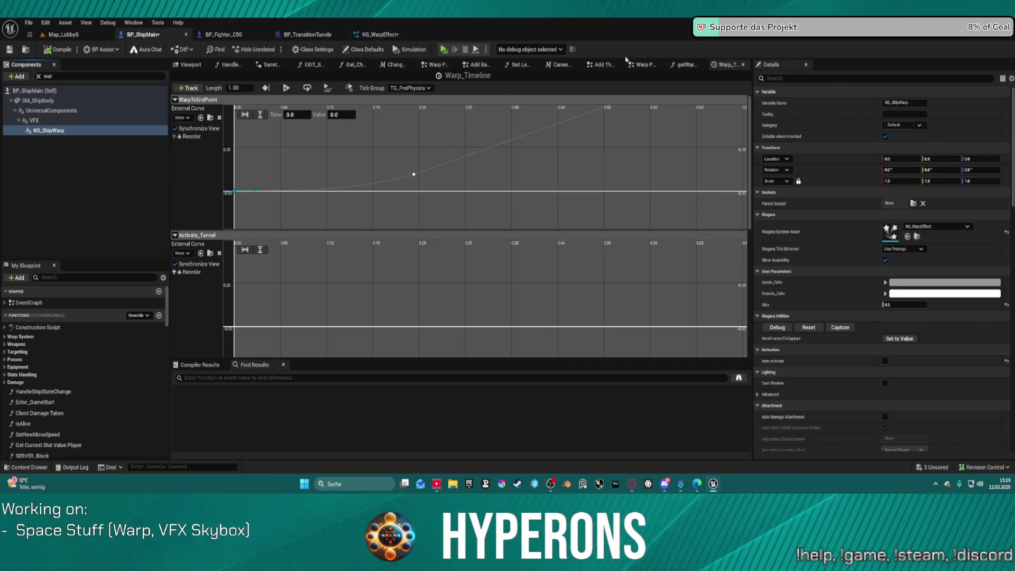
click(679, 70)
click(655, 70)
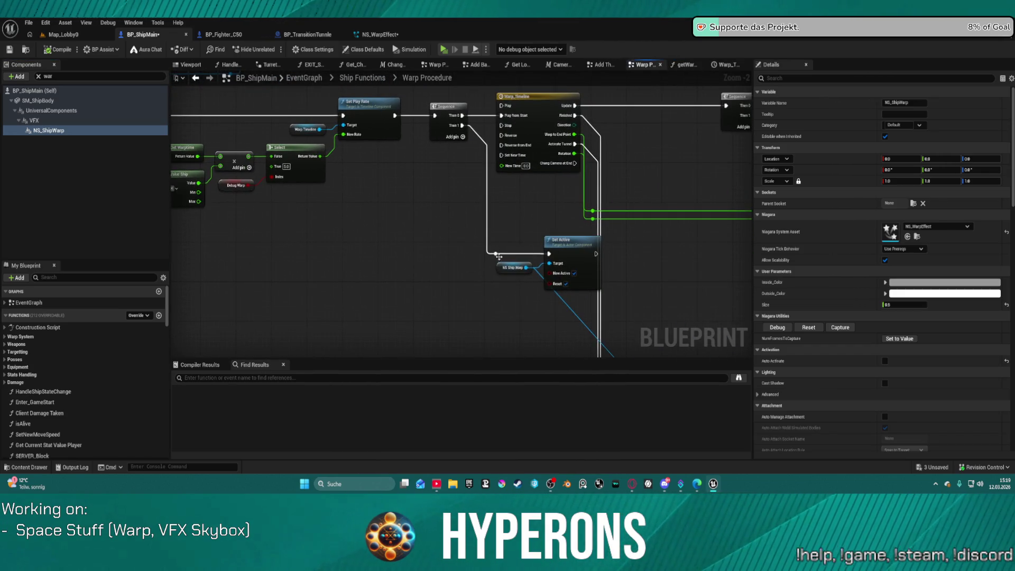
Step: Add a Spawn System Attached node off the reroute knot's execution wire
click(505, 259)
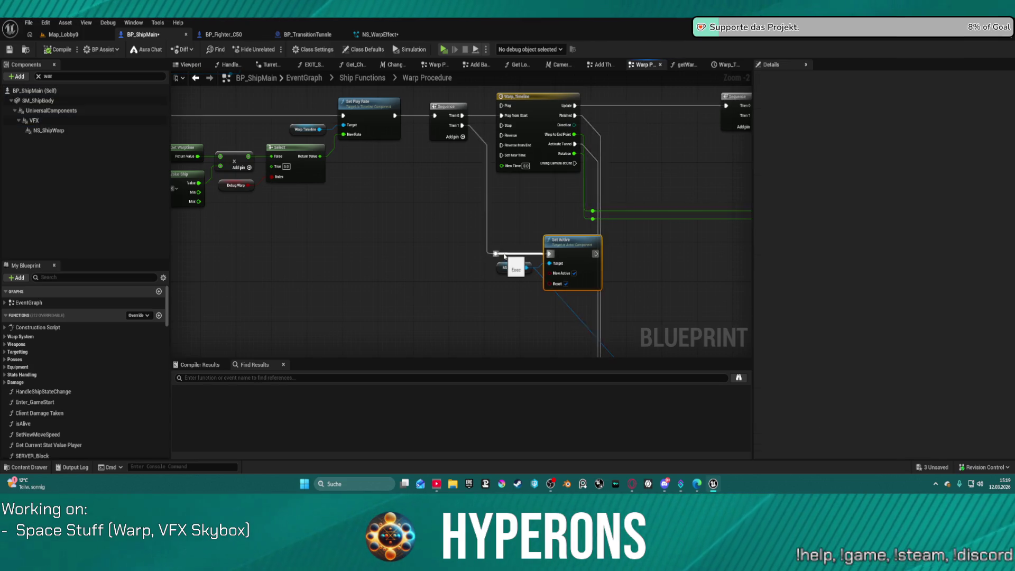
drag(496, 254, 466, 317)
text(s)
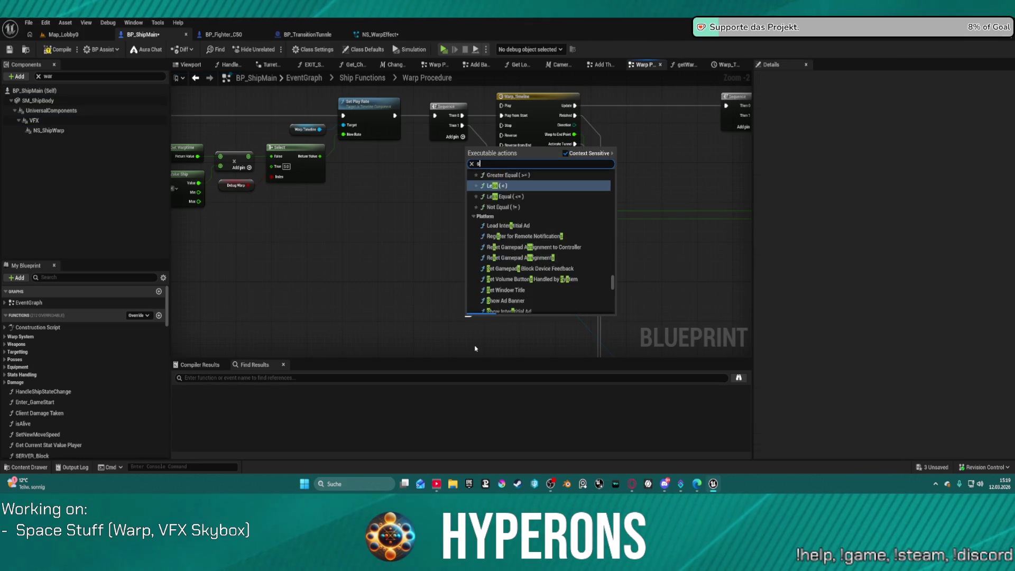
text(pawn system)
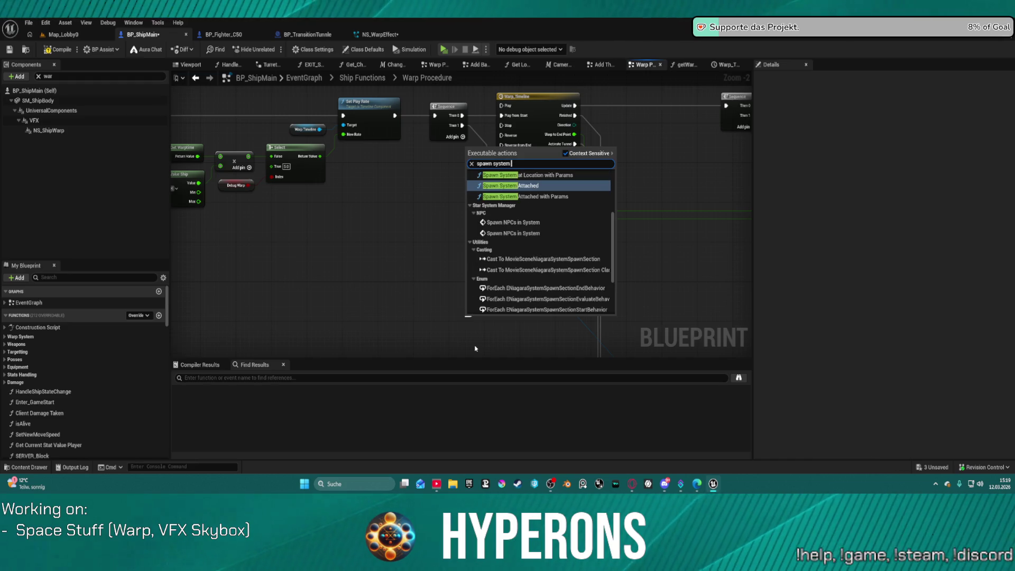
text( #)
key(BackSpace)
key(BackSpace)
key(Return)
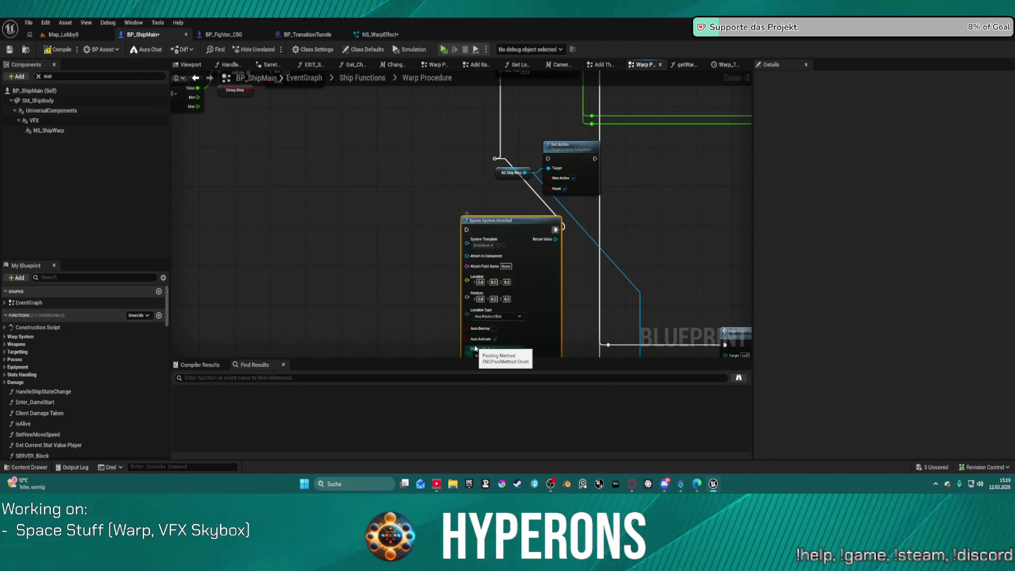
Step: Wire the reroute knot into Spawn System Attached, drop the Set Active link, and copy the NS_WarpEffect reference
mouse_move(492, 222)
mouse_down()
mouse_move(553, 203)
mouse_move(554, 192)
mouse_up()
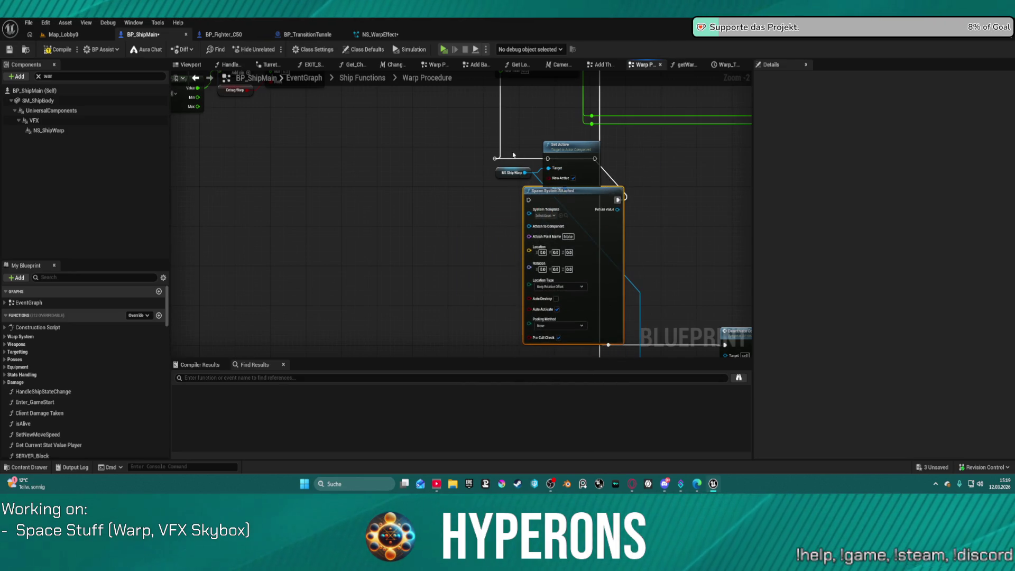
drag(495, 158, 529, 200)
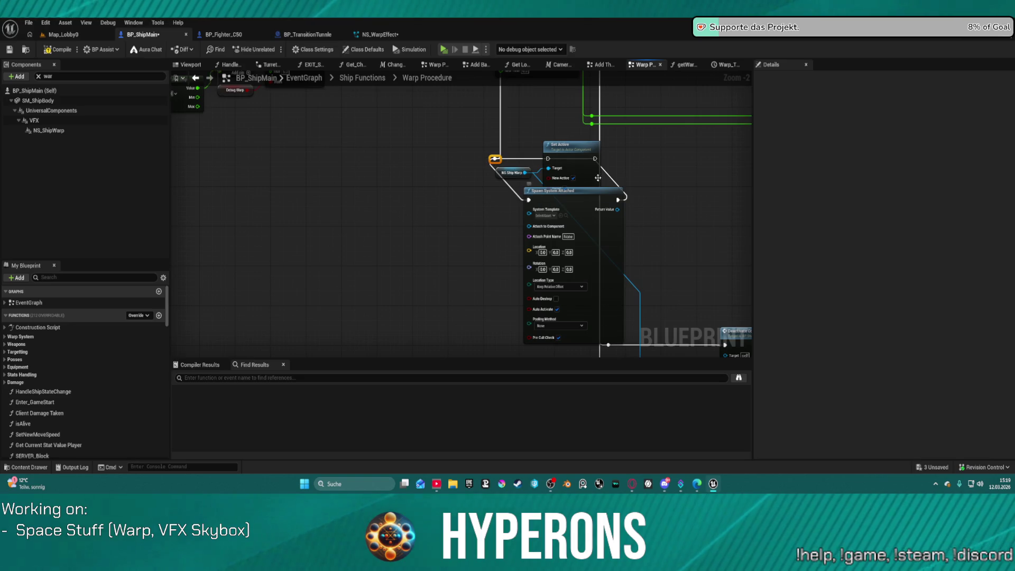
key(ctrl+z)
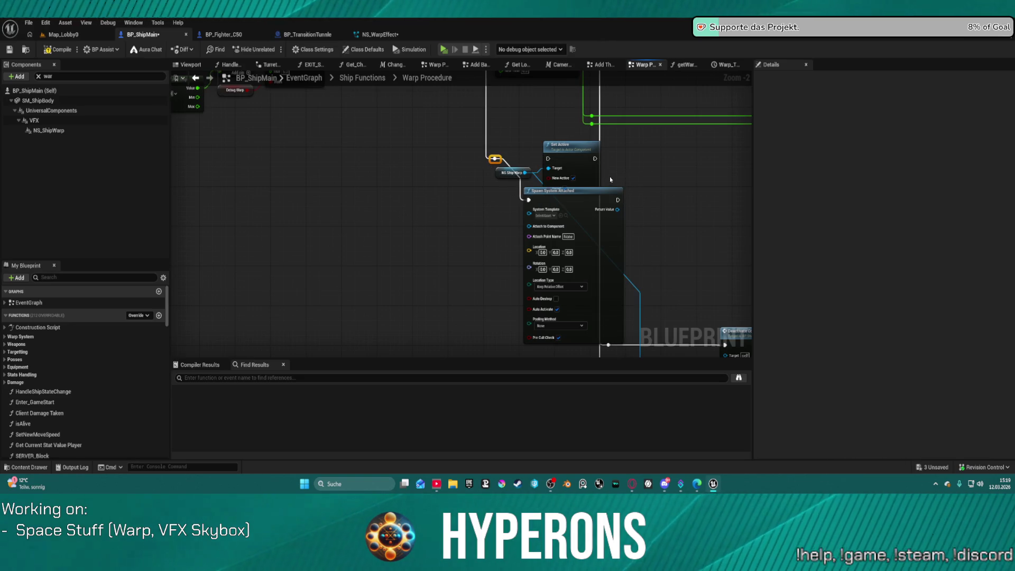
click(48, 130)
shift+right_click(927, 238)
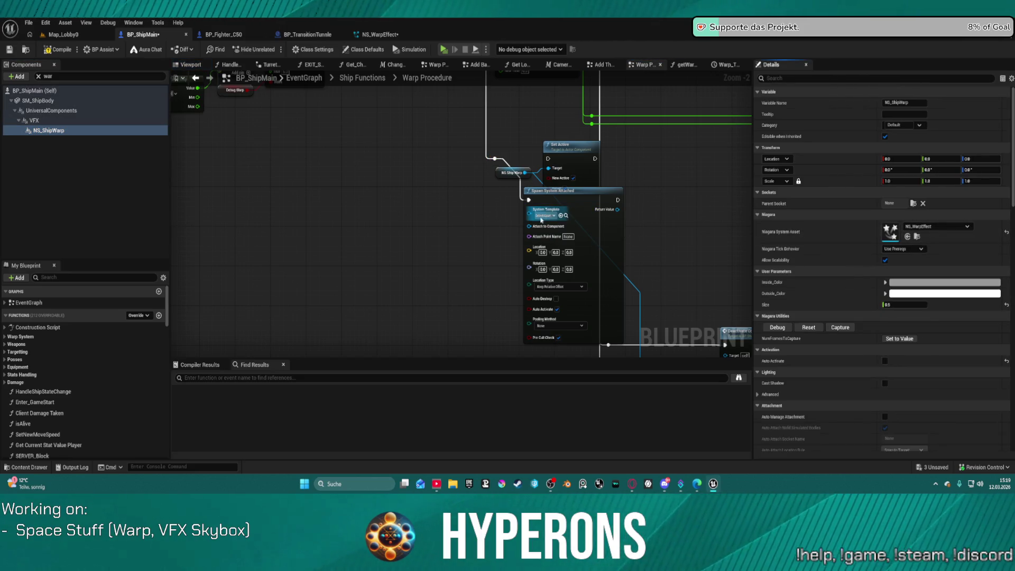
Step: Set NS_WarpEffect as the System Template and attach the effect to SM_ShipBody
shift+click(559, 217)
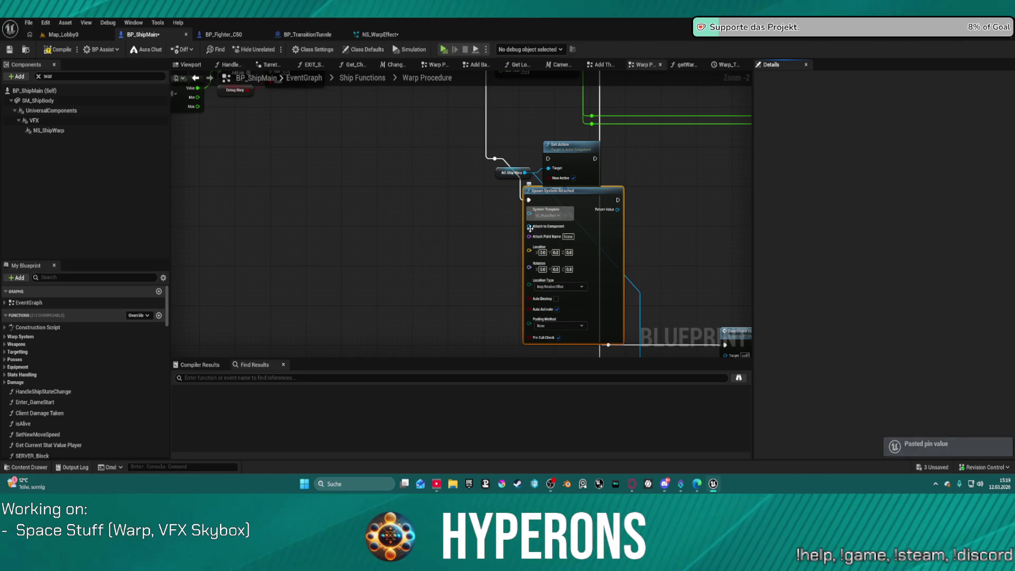
click(33, 122)
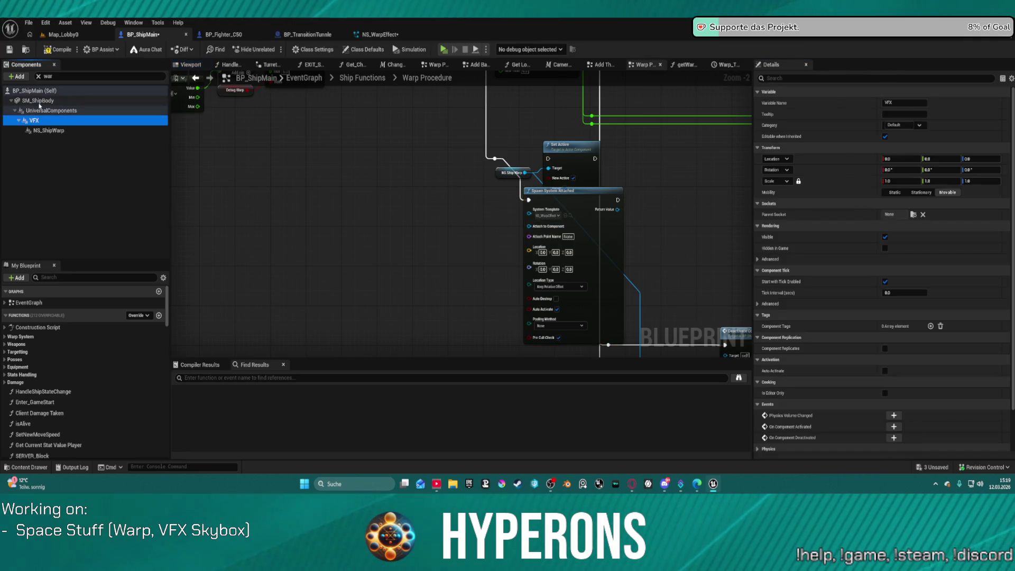
click(46, 101)
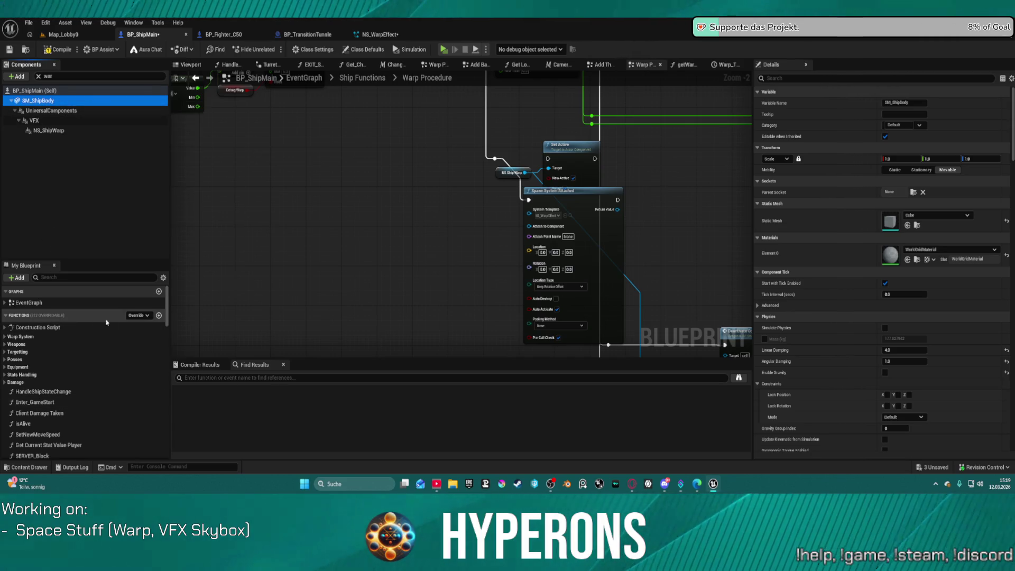
drag(557, 229, 557, 229)
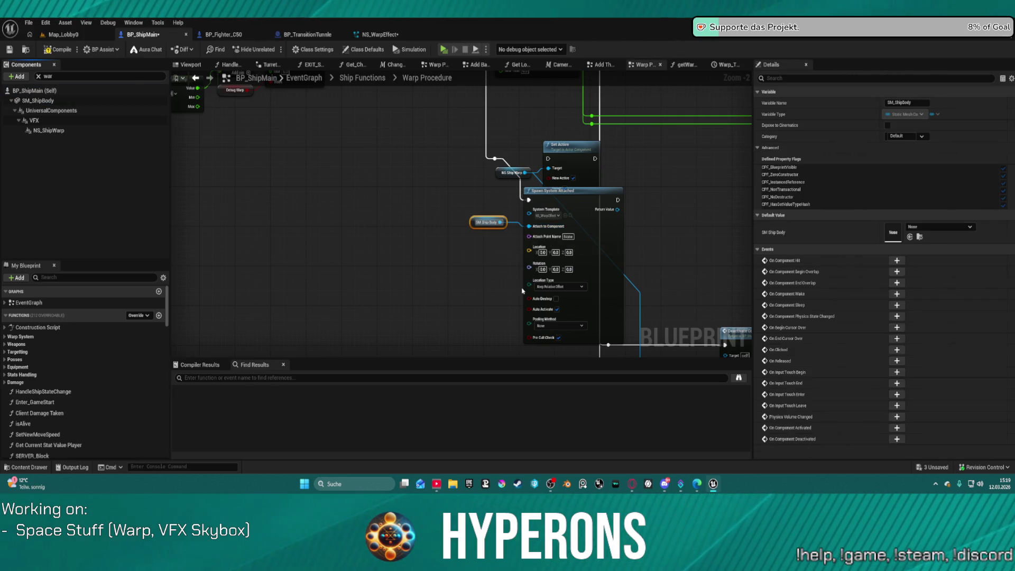
Step: Set Location Type to Snap to Target, Keep World Scale, turn off Auto Destroy, and compile
click(555, 287)
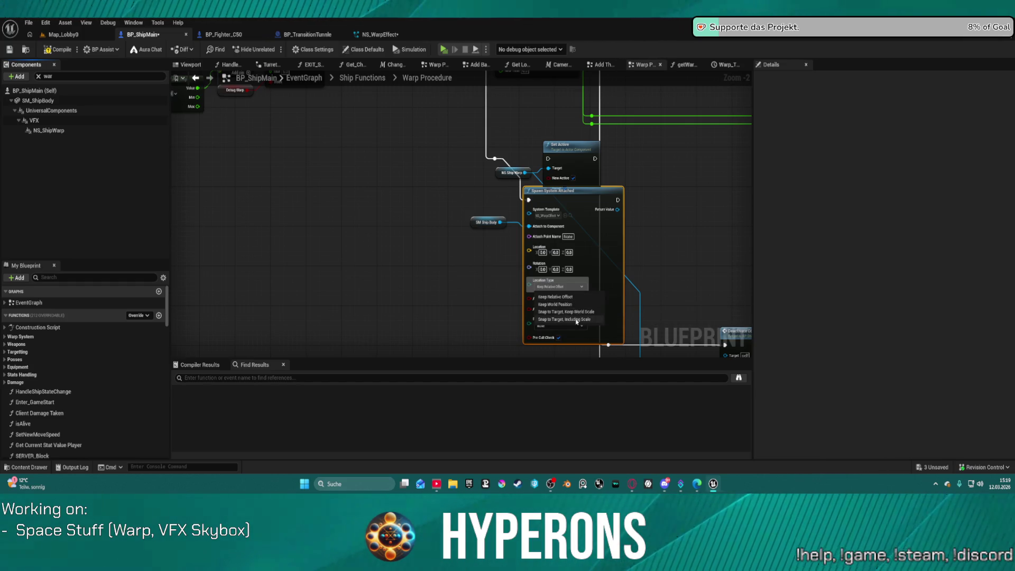
click(591, 314)
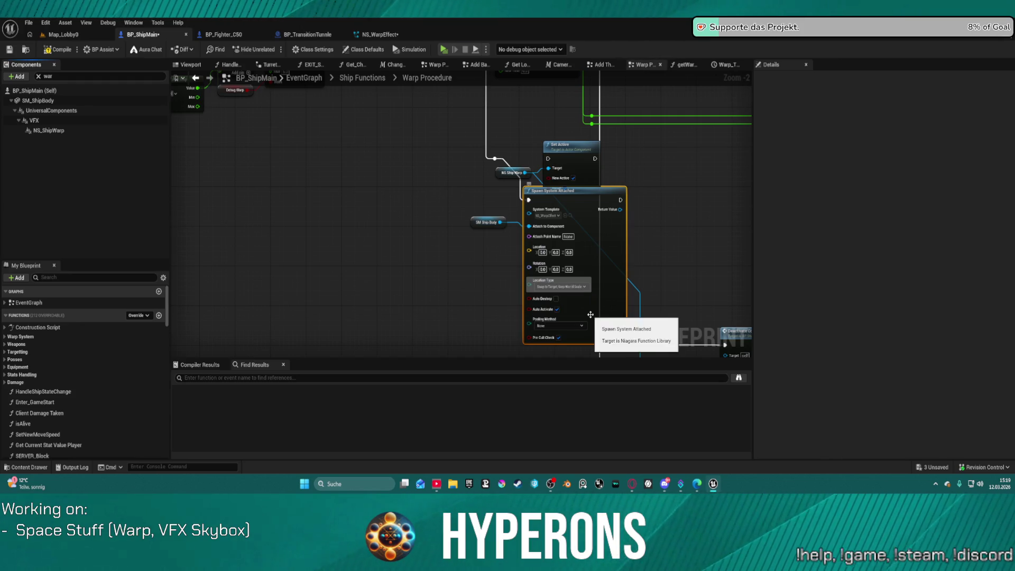
click(556, 299)
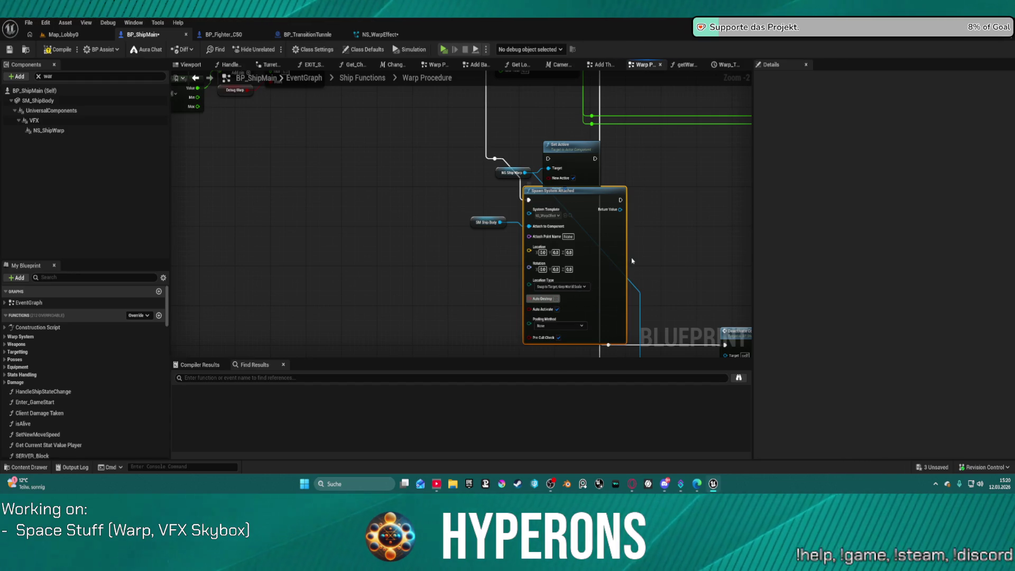
mouse_move(651, 218)
mouse_down()
mouse_move(569, 163)
mouse_move(574, 230)
mouse_up()
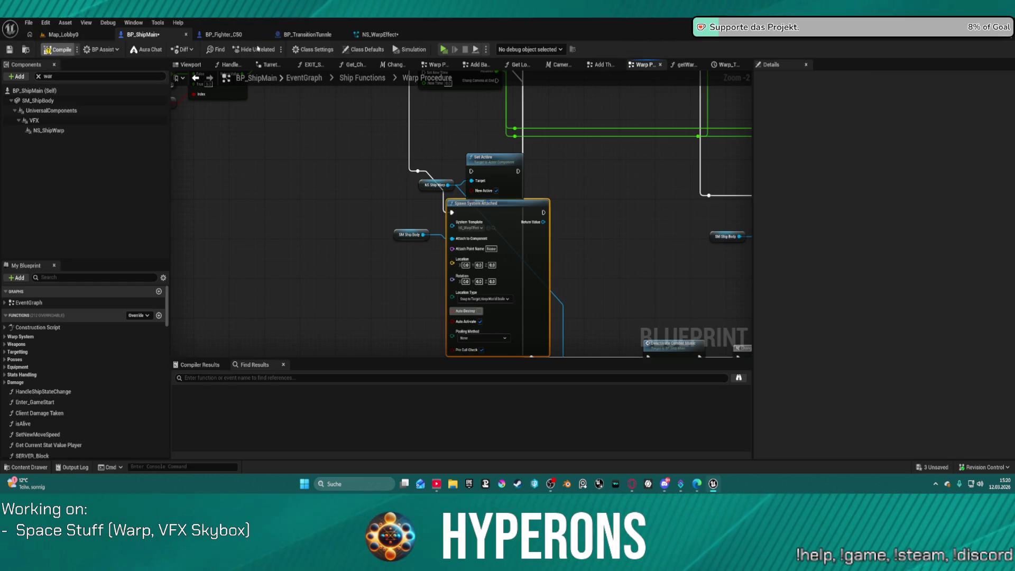
key(F7)
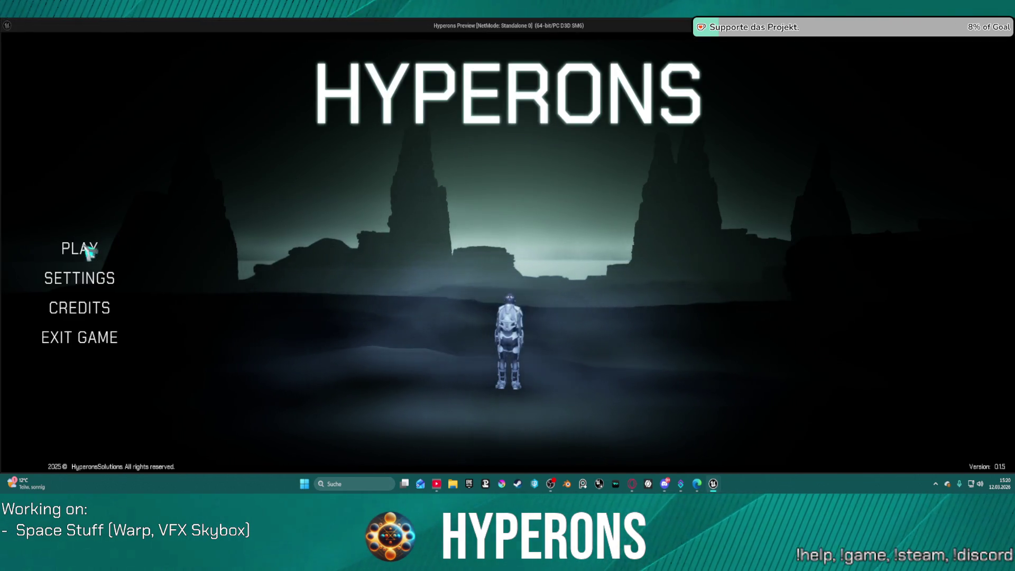
Step: Start the game with the existing character and warp toward Gate to Tencta
click(81, 249)
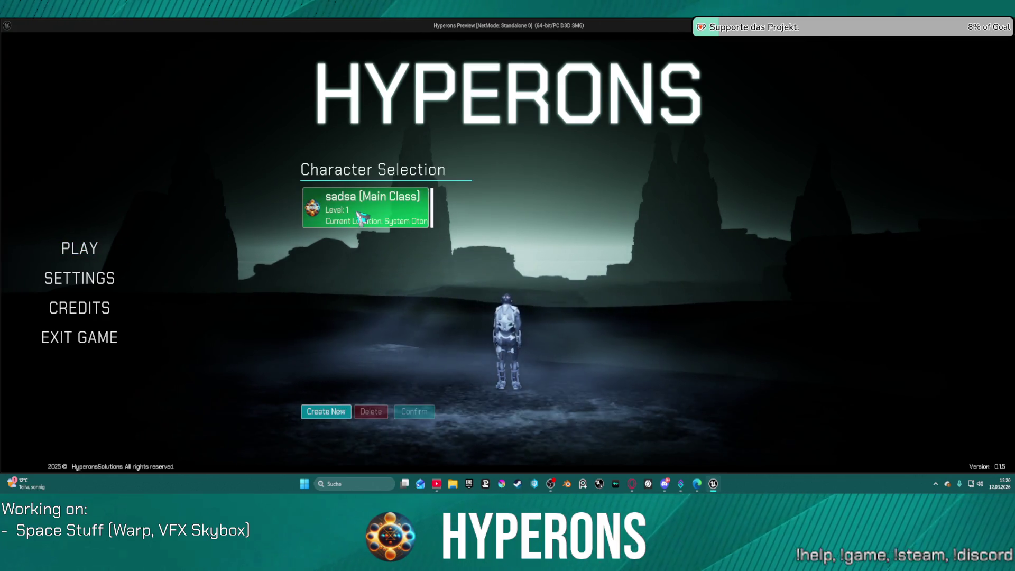
click(361, 218)
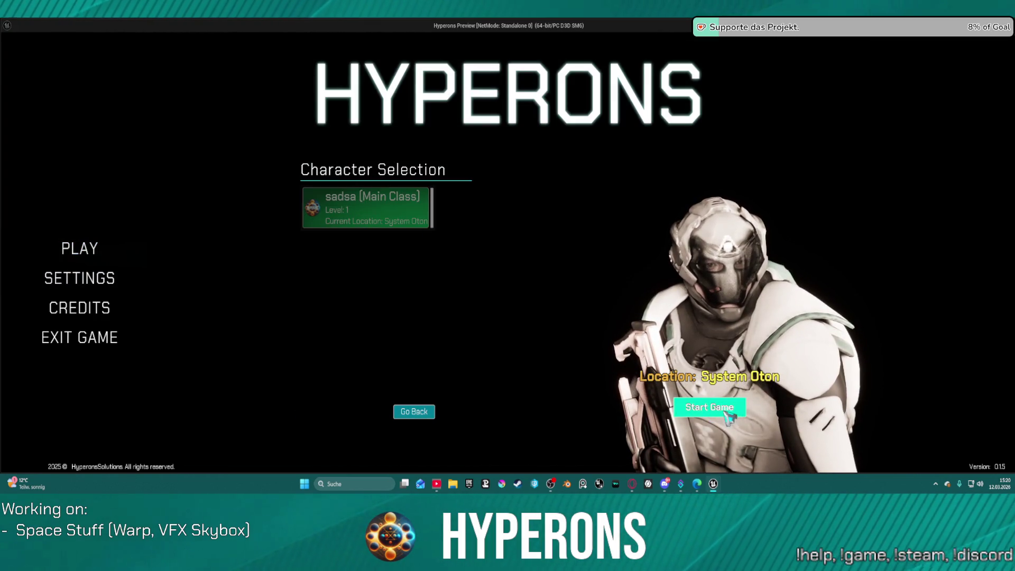
click(727, 414)
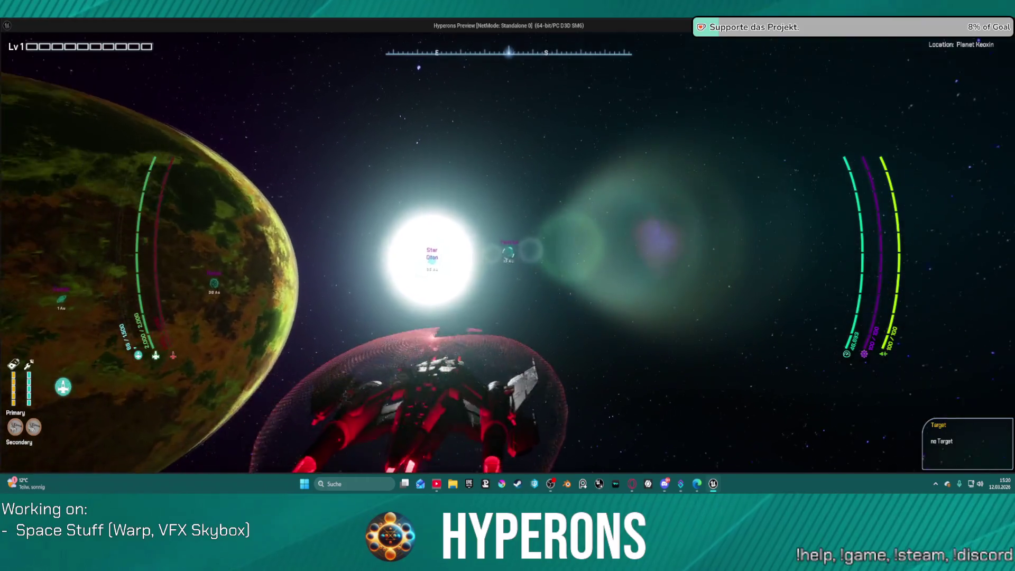
key(t)
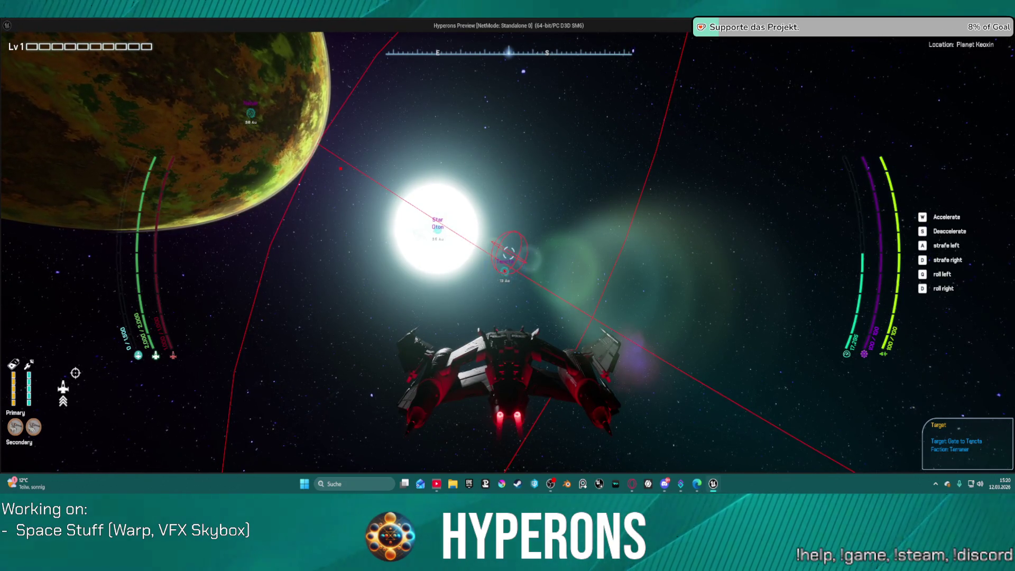
key(w)
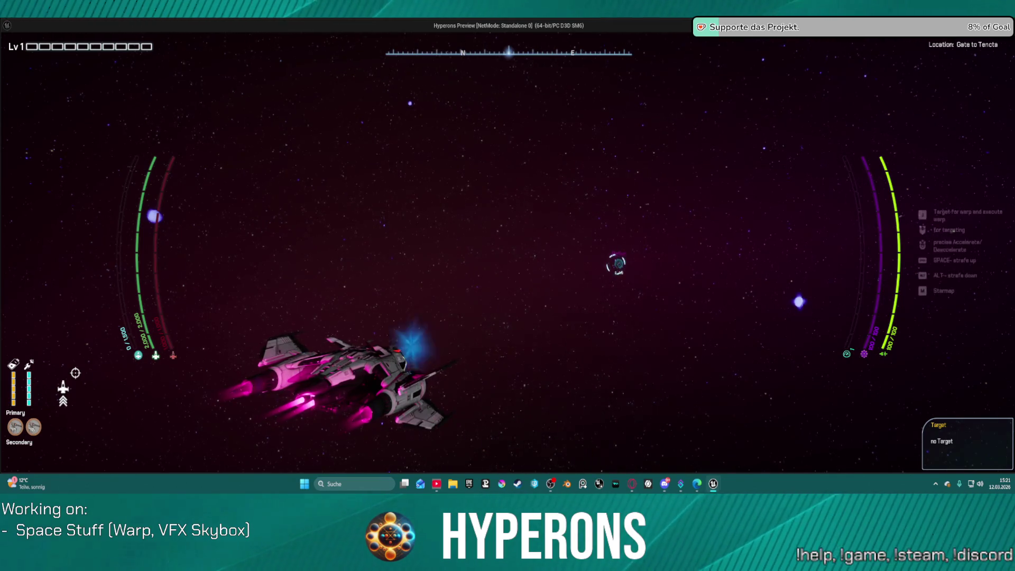
Step: Stop the simulation, relaunch the preview, and start again with the existing character
key(alt+Tab)
key(Escape)
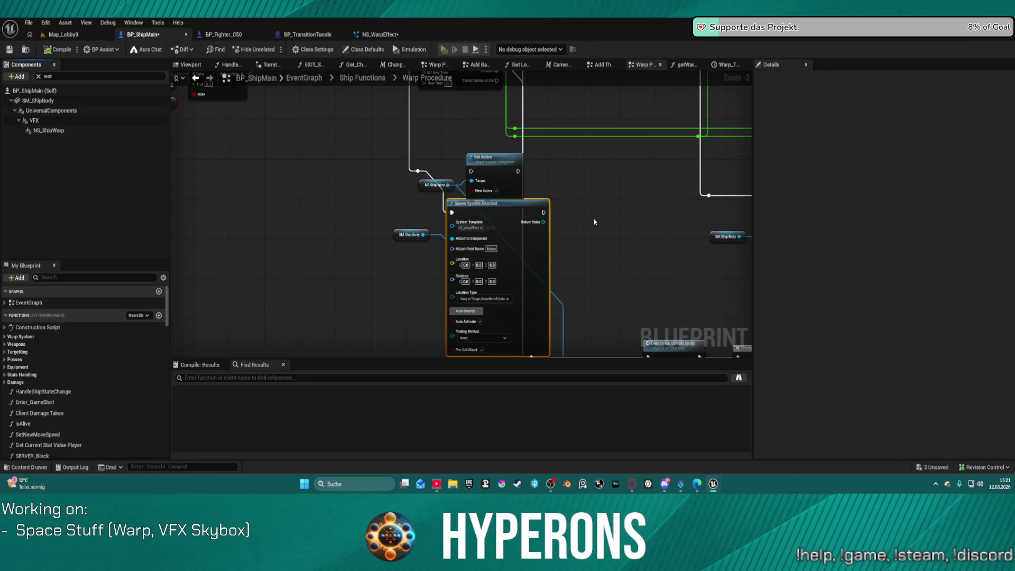
key(alt+Tab)
click(59, 249)
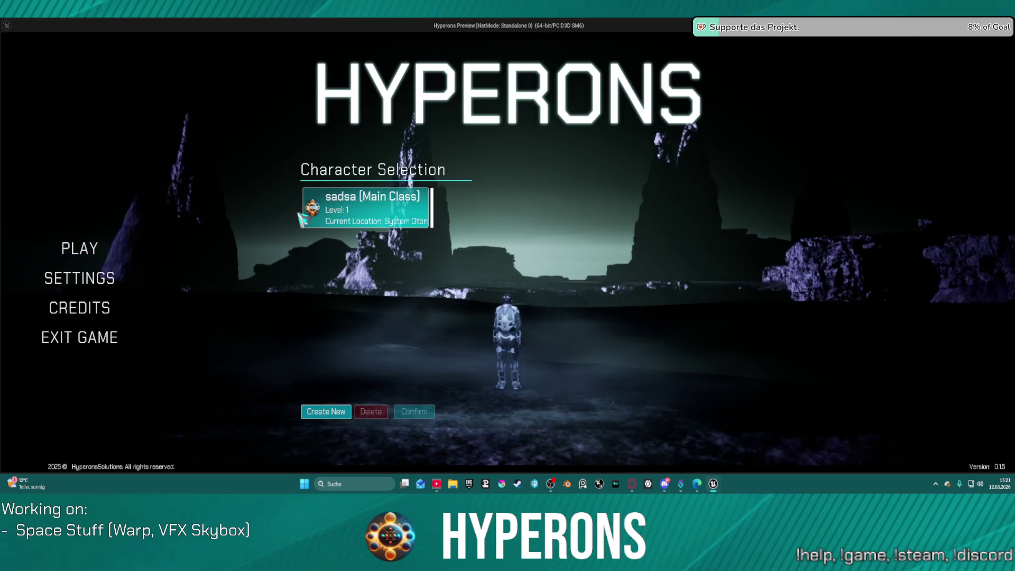
click(341, 196)
click(722, 415)
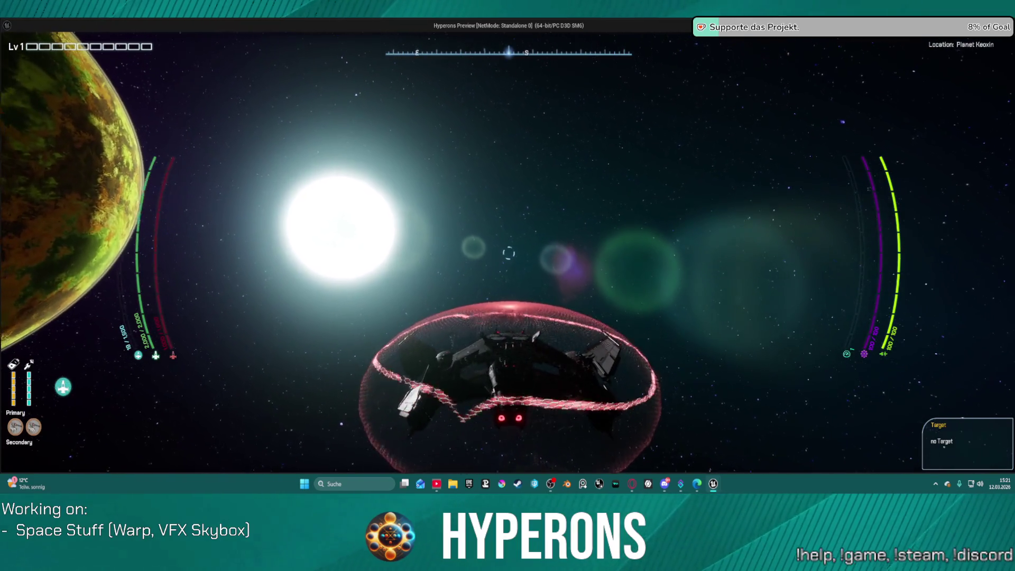
Step: Target Keoxin and Gate to Tencta, warp while turning to watch the streaks, then stop the preview
key(t)
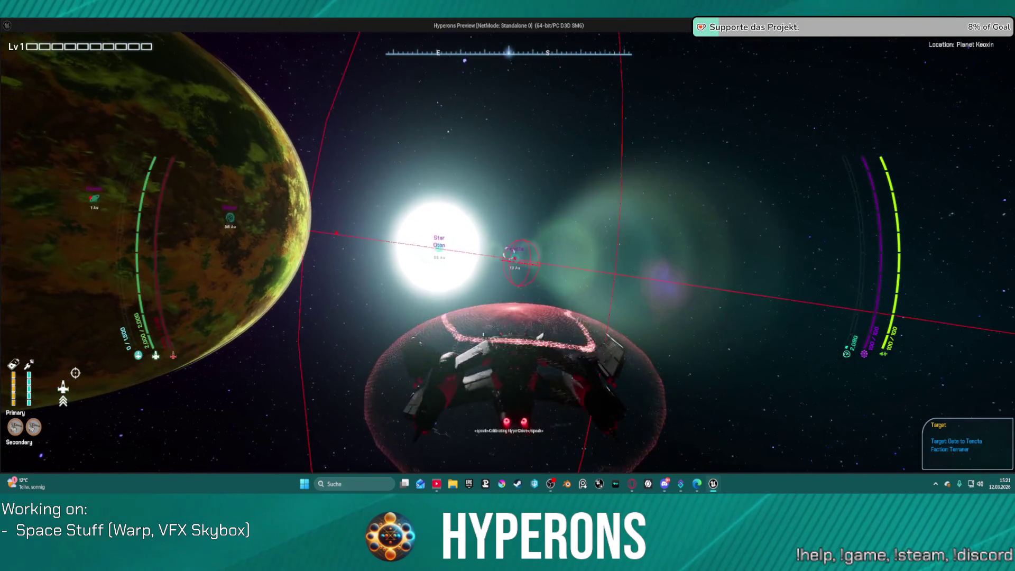
key(j)
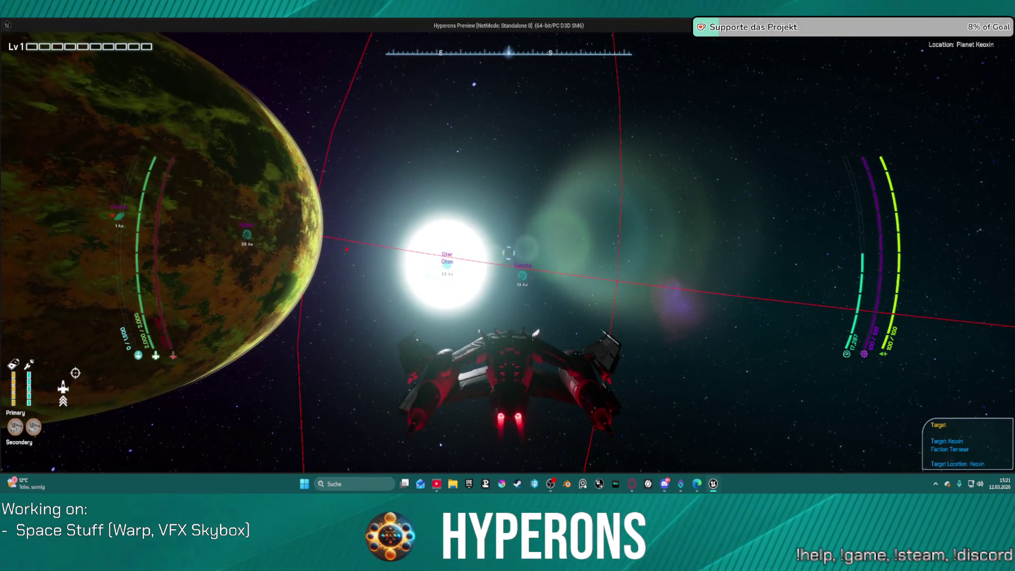
key(t)
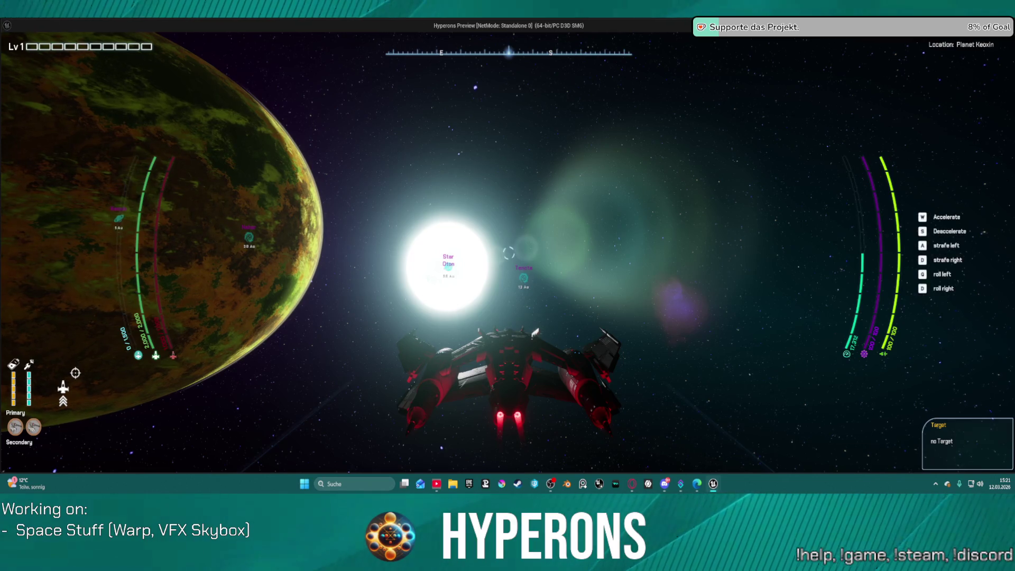
key(w)
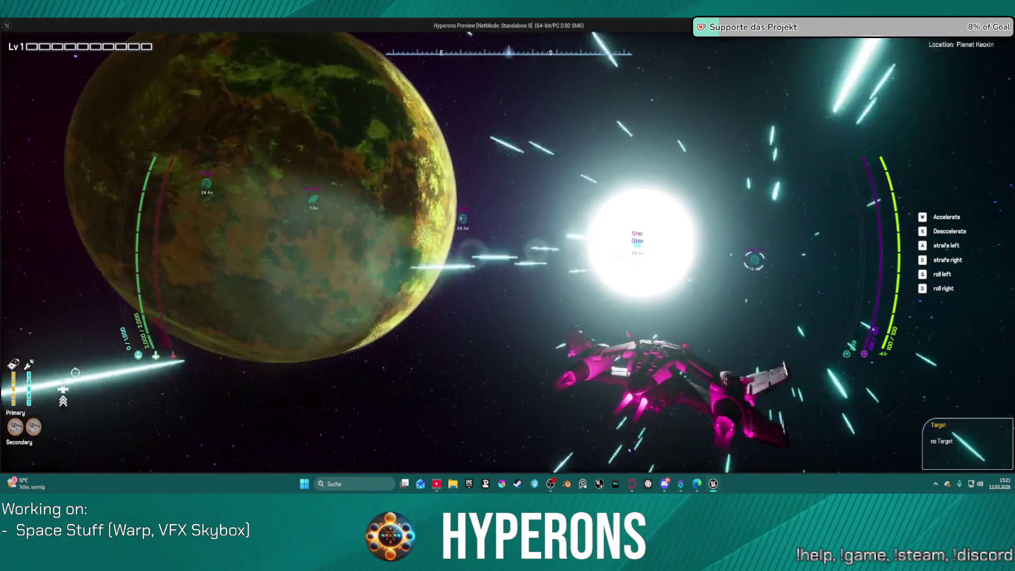
key(w)
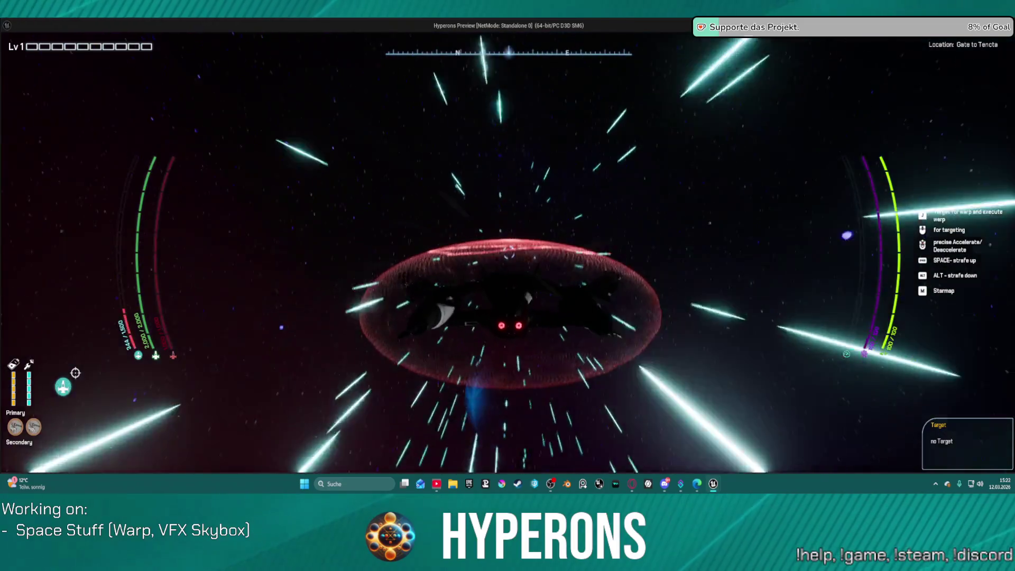
key(Escape)
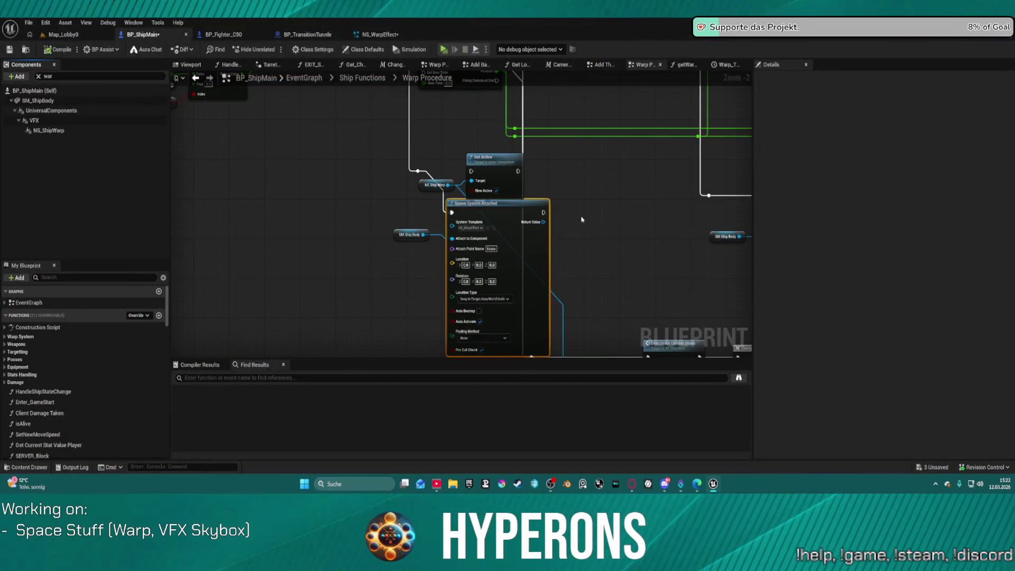
Step: Nudge the Warp Procedure graph up and switch to the NS_WarpEffect Niagara system editor
drag(593, 180, 600, 146)
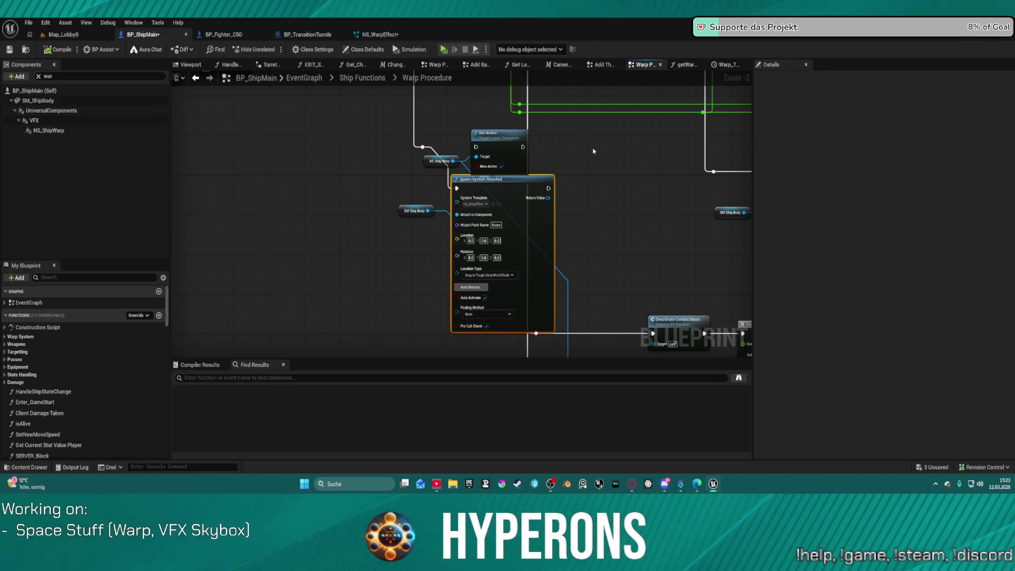
click(379, 35)
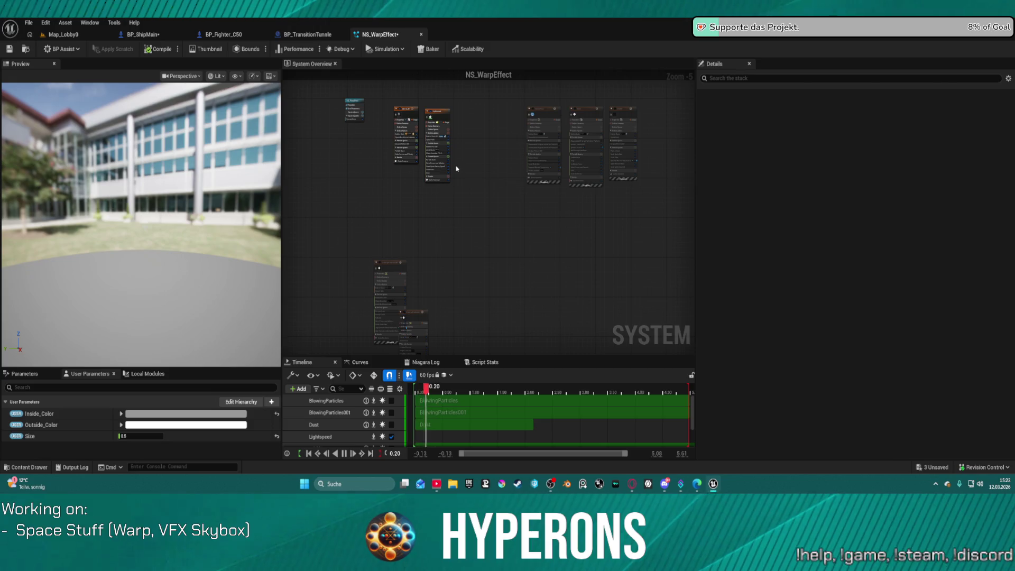
Step: Change Shield_02's Initialize Particle Position Offset Coordinate Space from Local to Simulation
scroll(557, 109, up, 8)
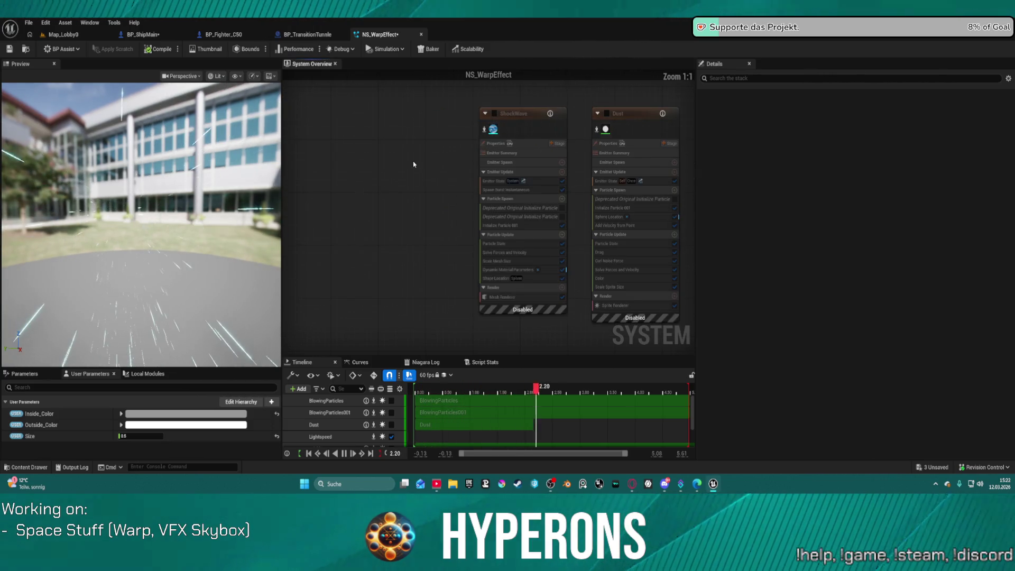
click(489, 131)
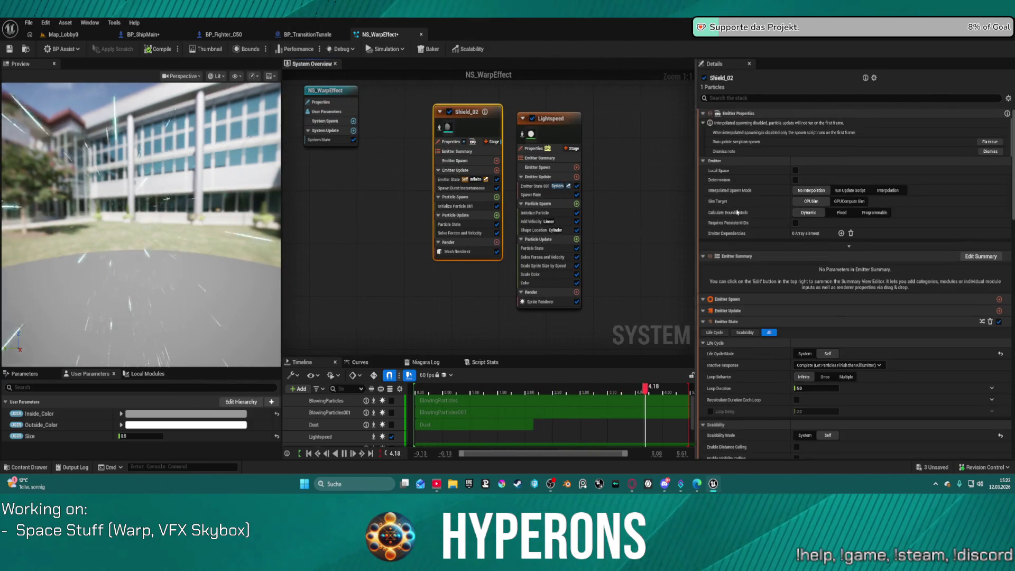
scroll(835, 360, down, 2)
scroll(835, 360, down, 15)
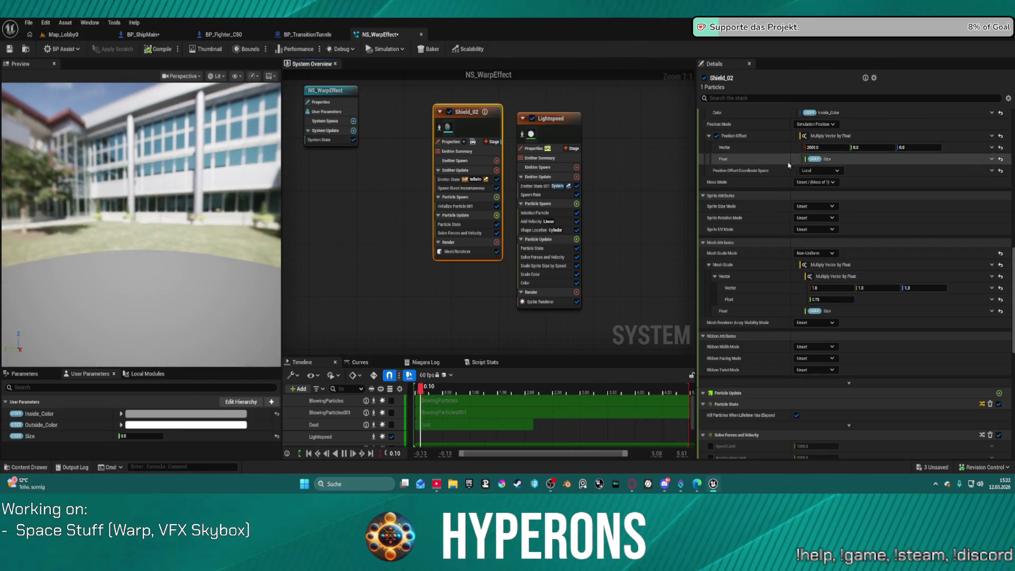
scroll(755, 238, down, 10)
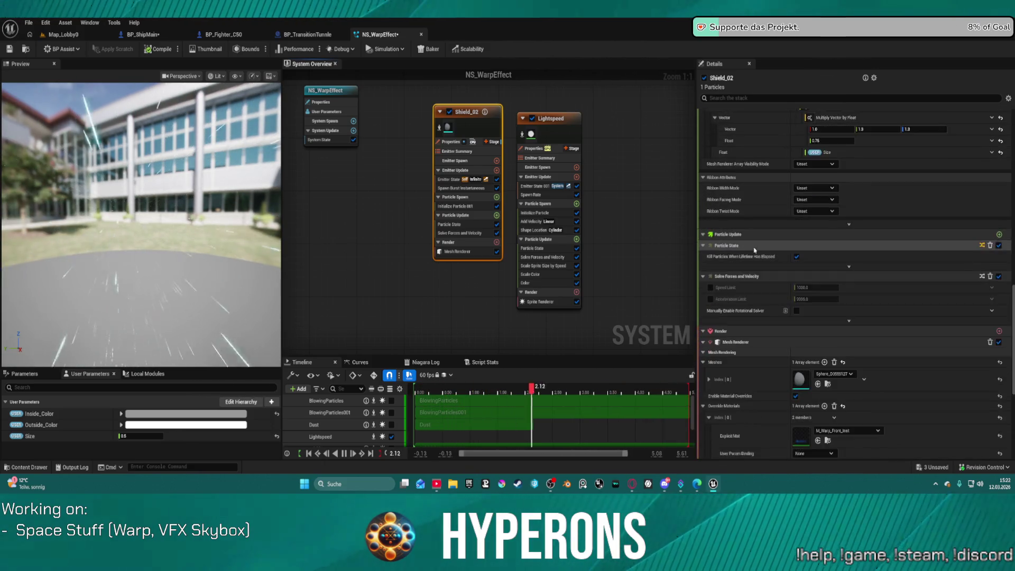
scroll(755, 264, up, 10)
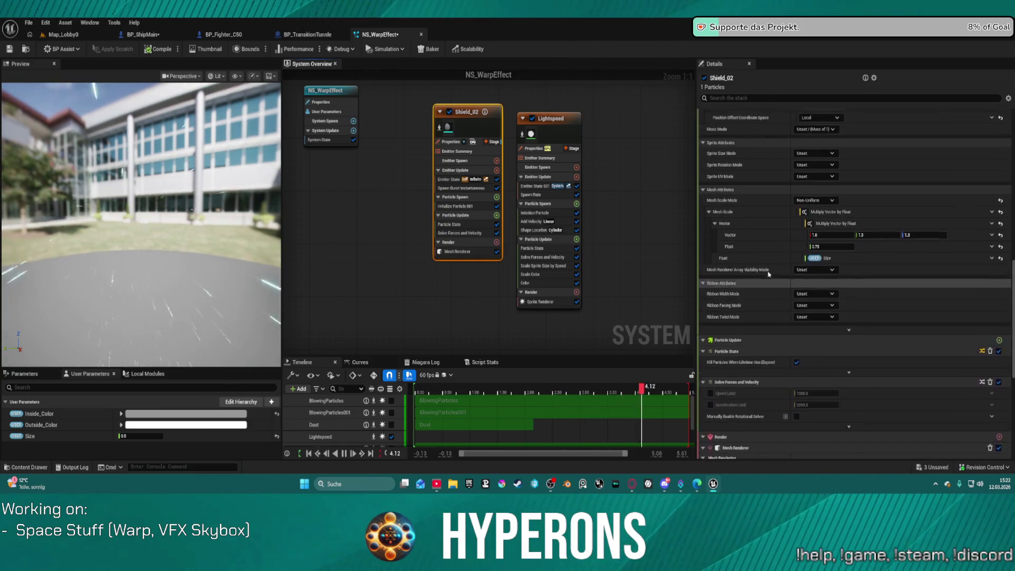
scroll(776, 268, up, 1)
click(829, 218)
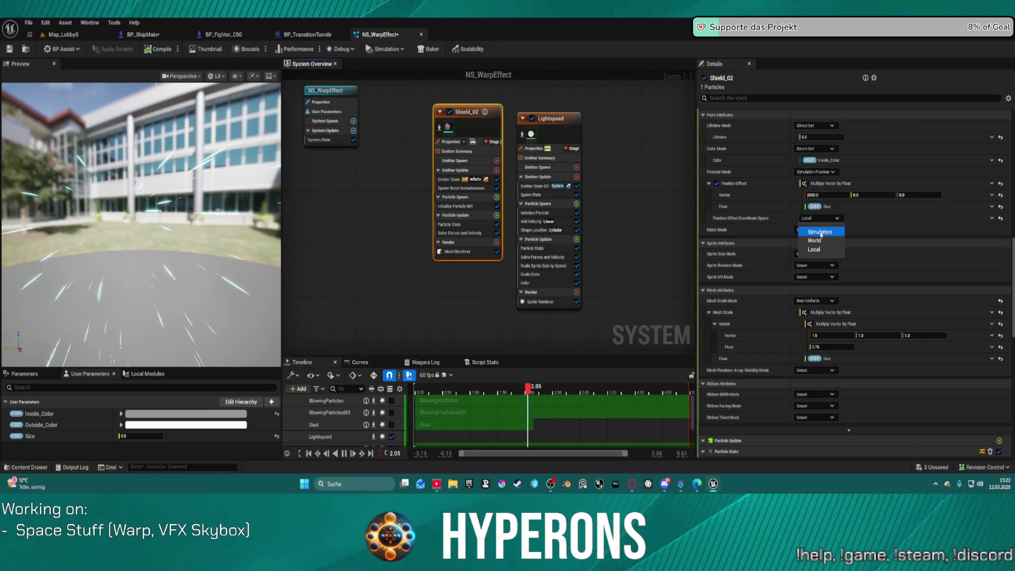
click(820, 231)
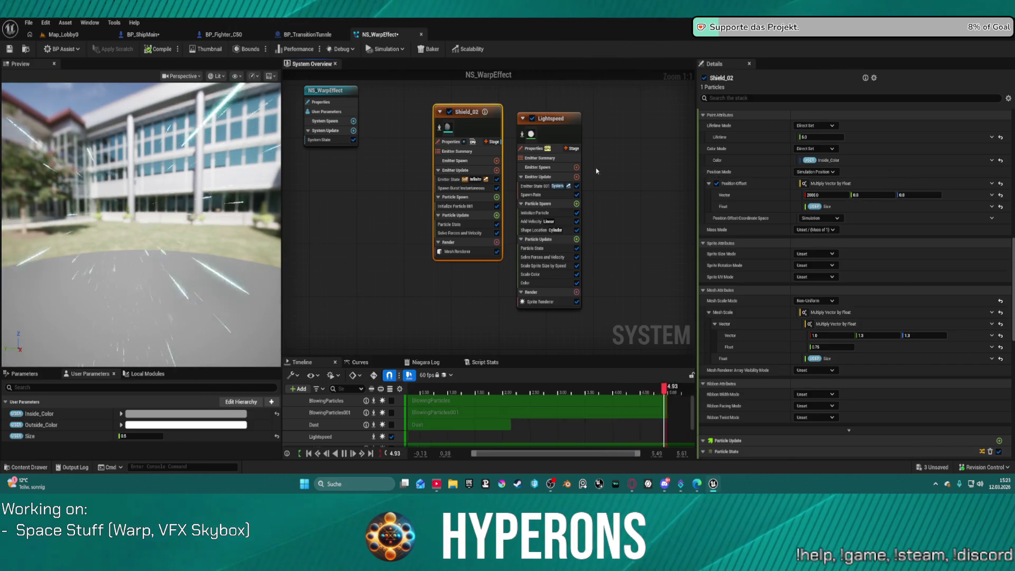
click(565, 138)
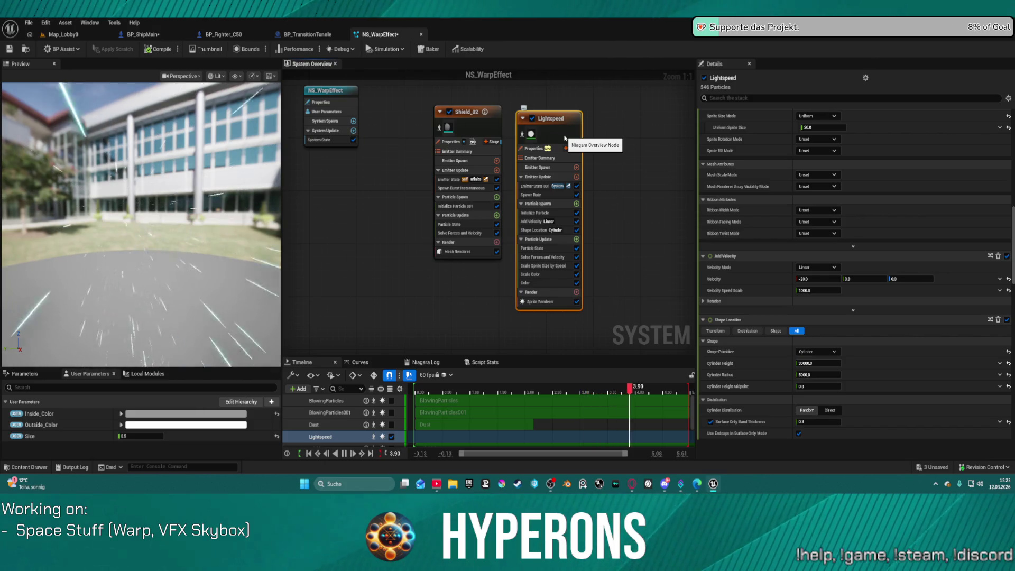
Step: Set the Lightspeed Shape Location's Rotation Mode and Scale Mode both to None
scroll(867, 341, down, 6)
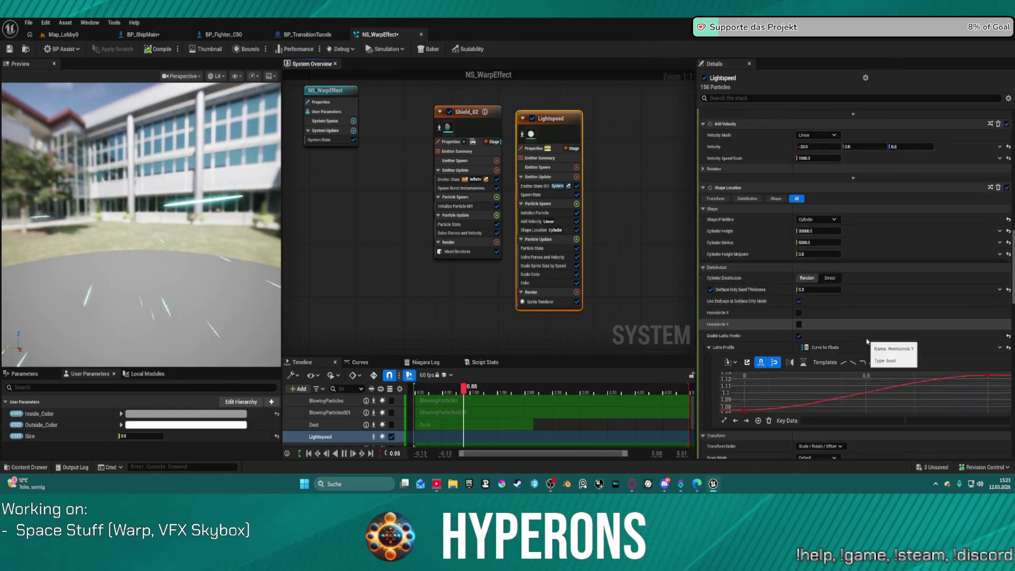
scroll(784, 419, down, 4)
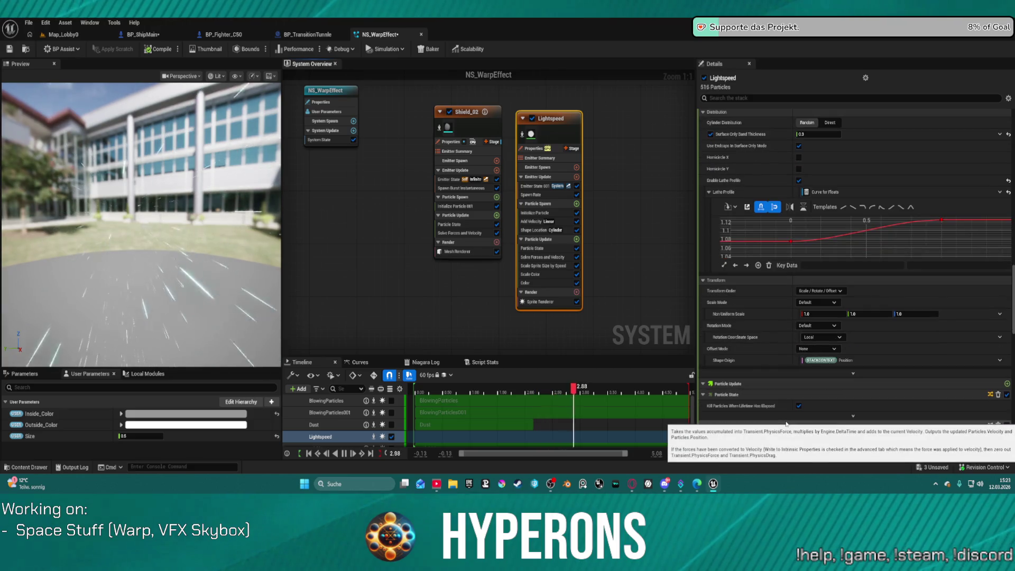
click(835, 326)
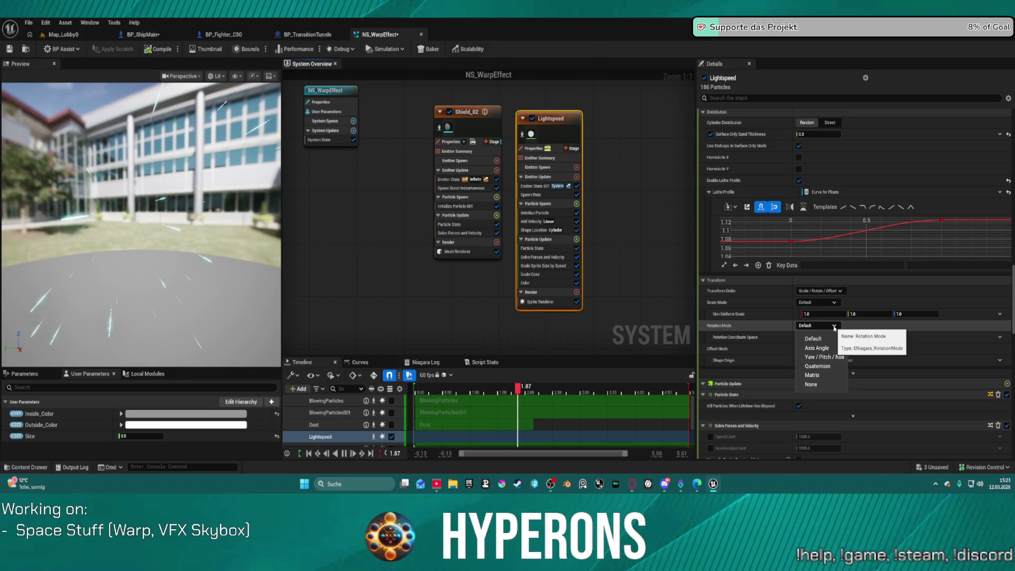
click(831, 385)
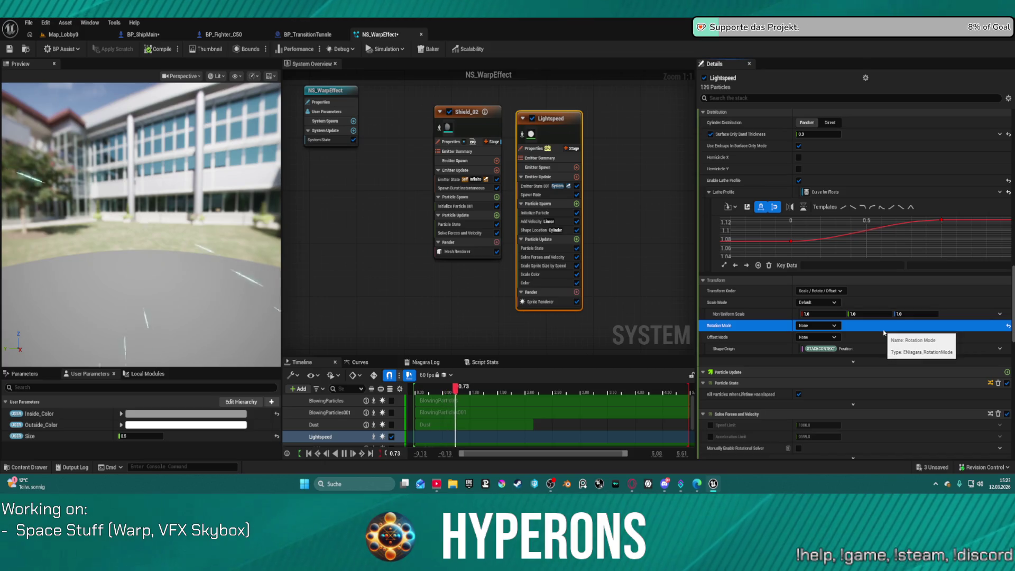
mouse_move(823, 353)
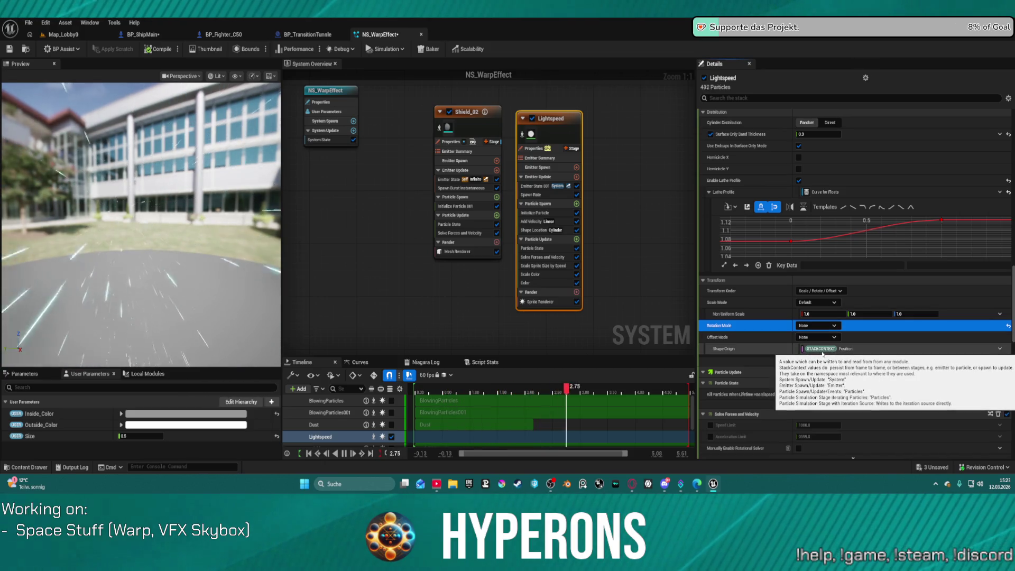
click(1000, 349)
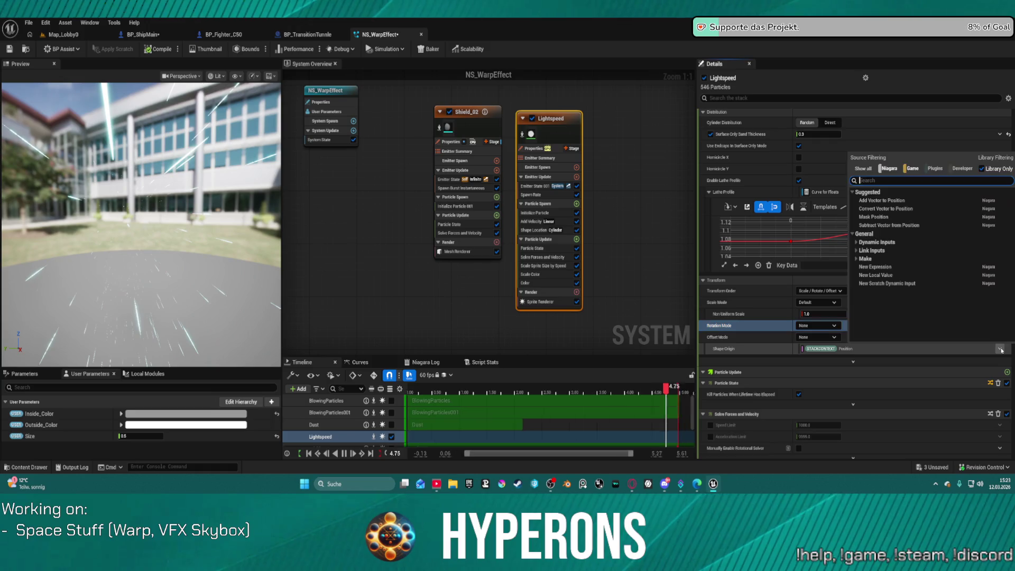
key(Escape)
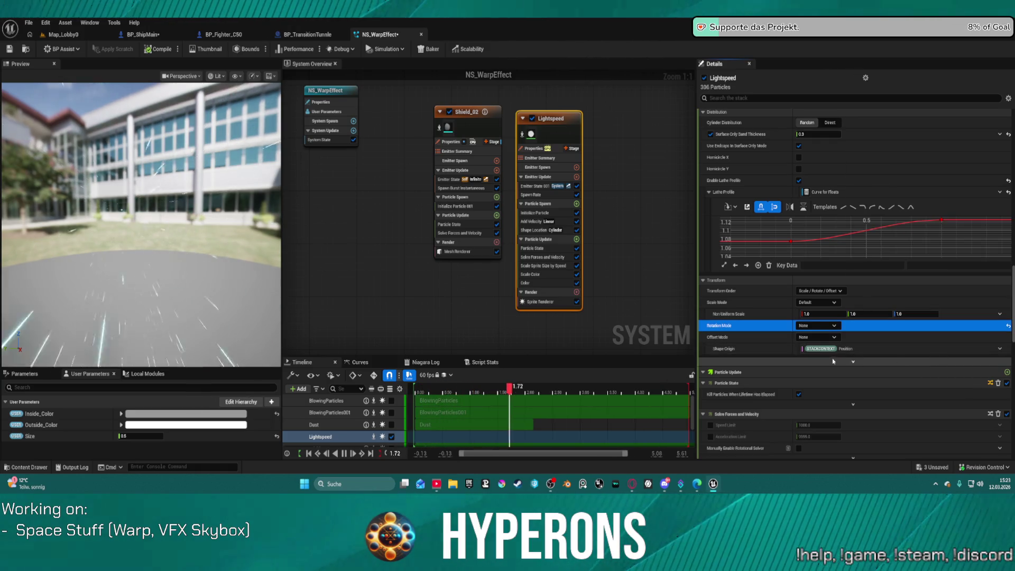
mouse_move(807, 351)
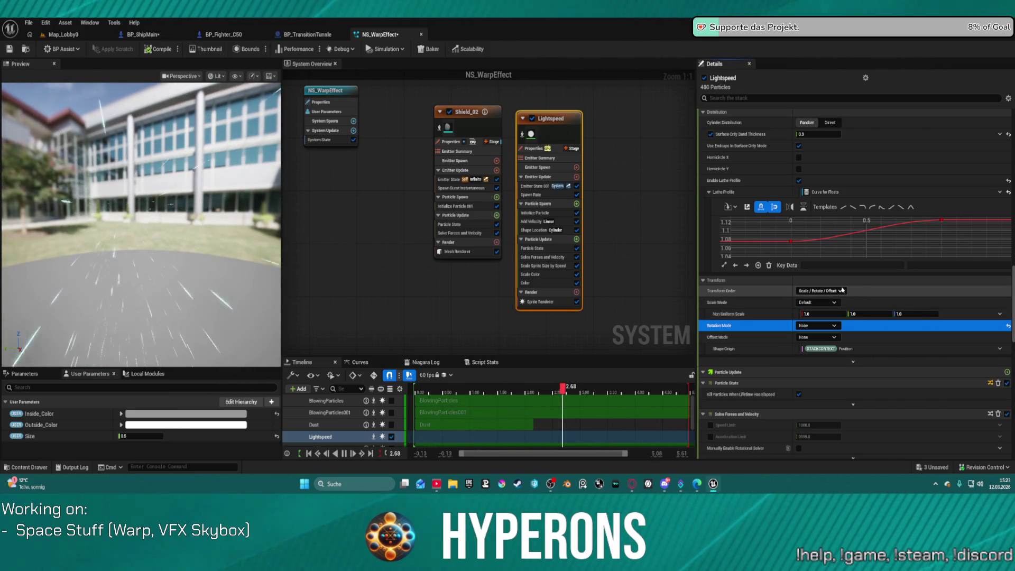
click(834, 303)
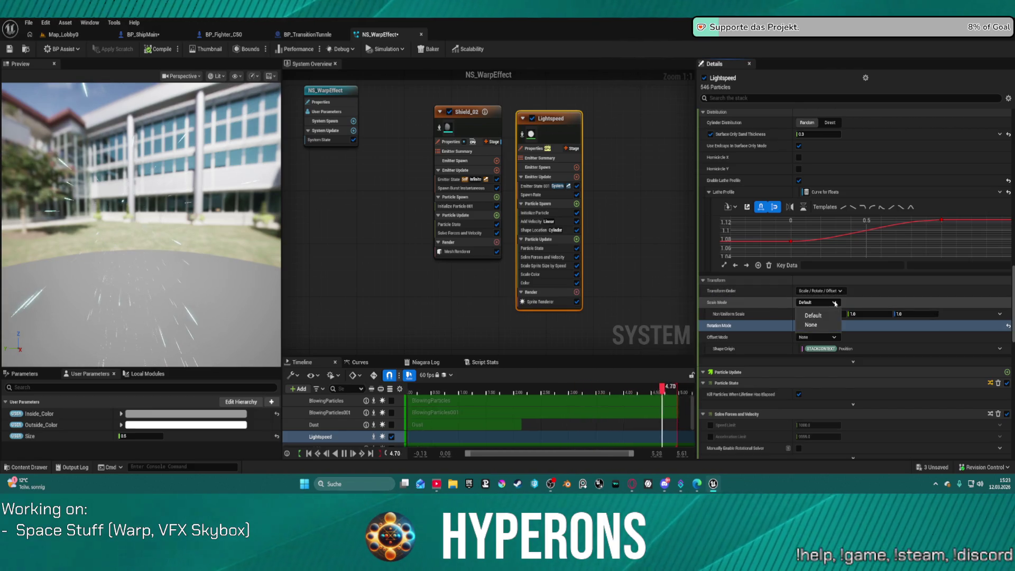
click(836, 304)
click(811, 324)
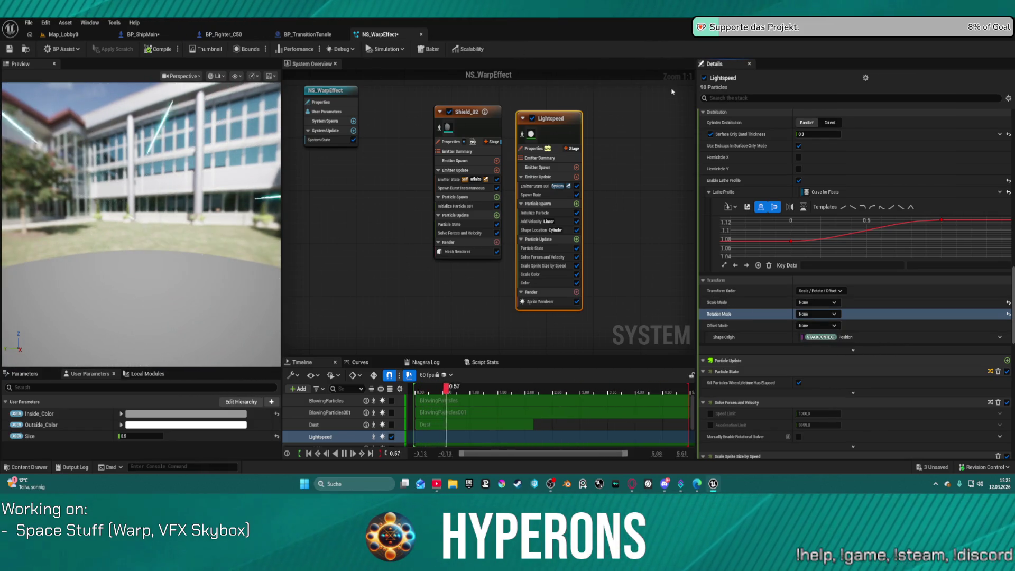
scroll(774, 159, up, 2)
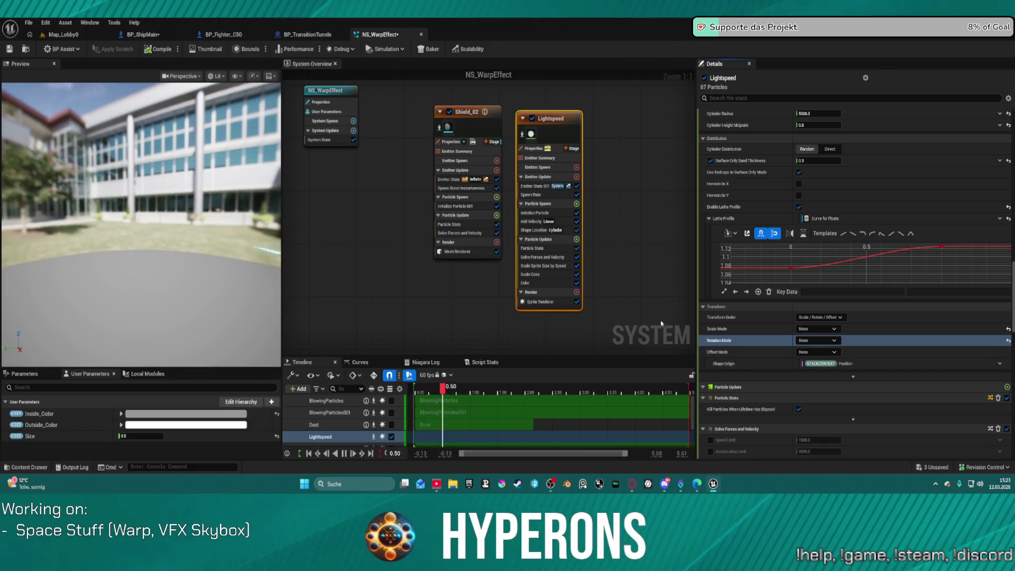
Step: Set Scale Sprite Size by Speed's Velocity Threshold to 0, then go back to Map_Lobby0
click(548, 267)
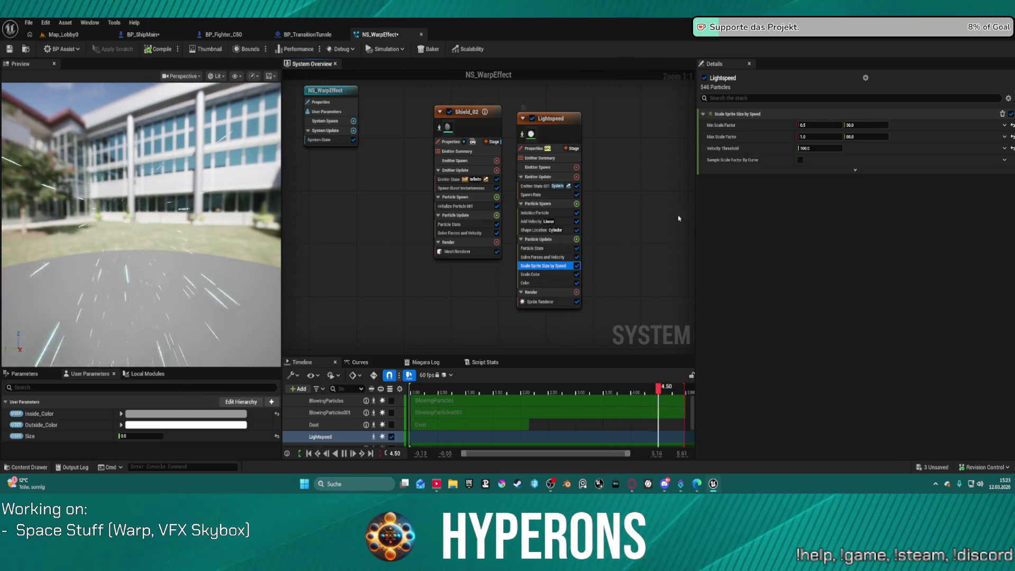
mouse_move(722, 166)
click(817, 149)
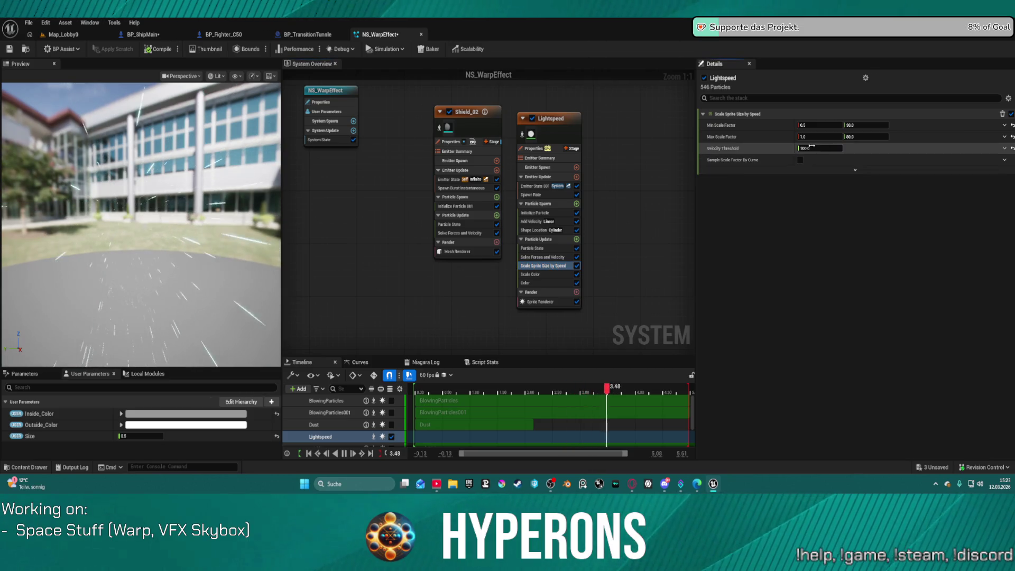
text(0)
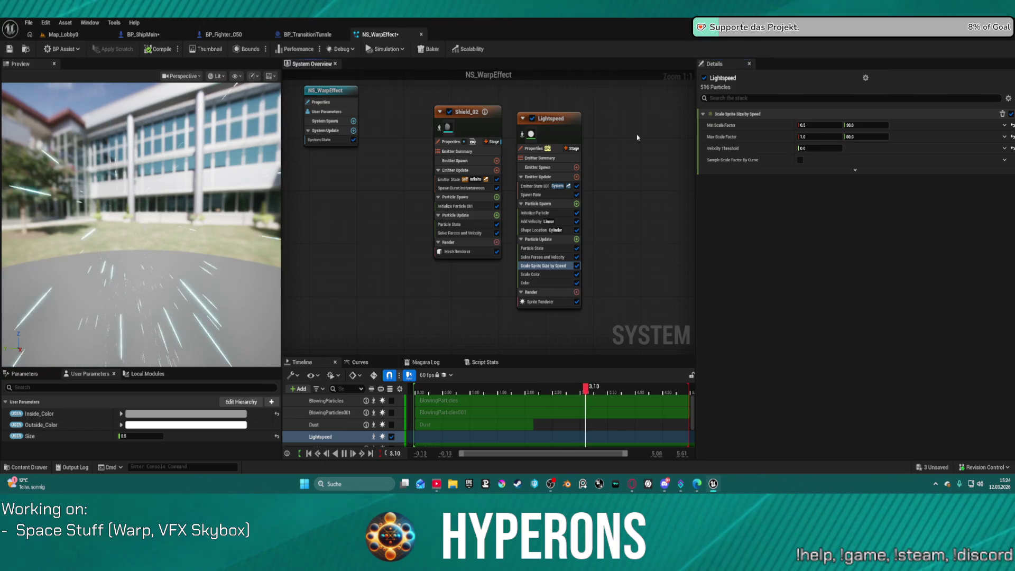
click(63, 35)
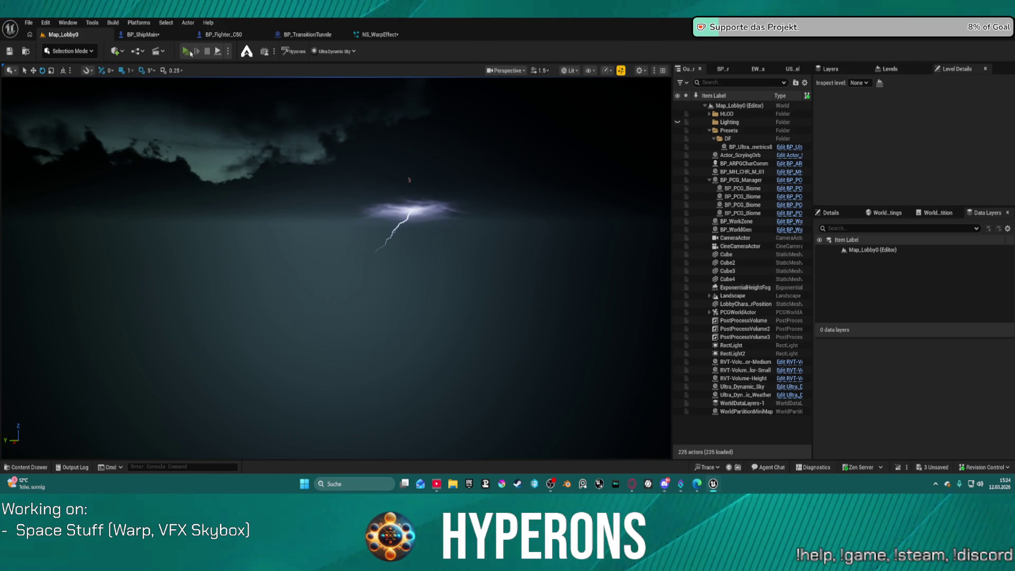
Step: Launch the standalone preview, start in System Oton with the existing character, then close it
click(189, 51)
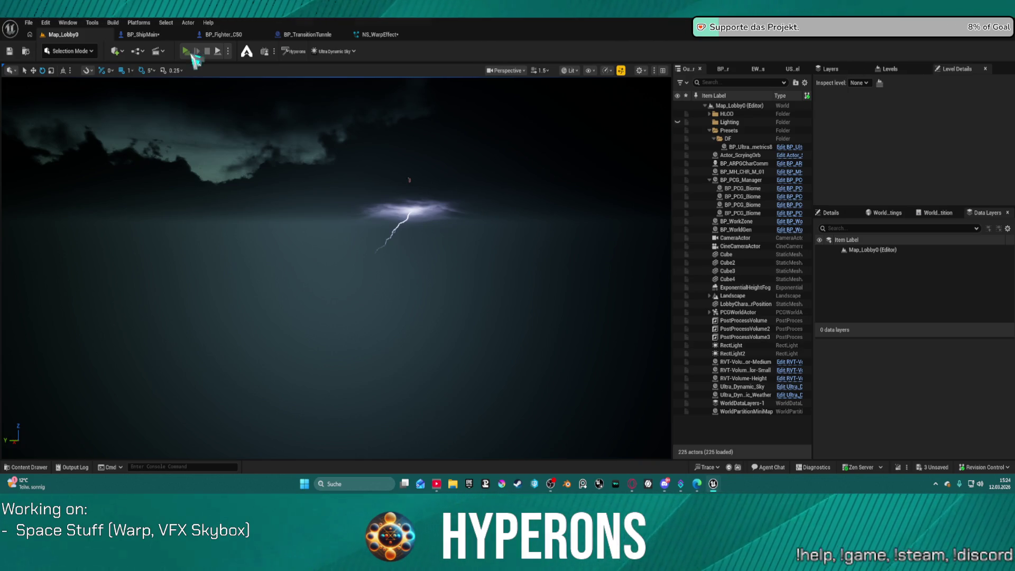
click(79, 248)
click(339, 207)
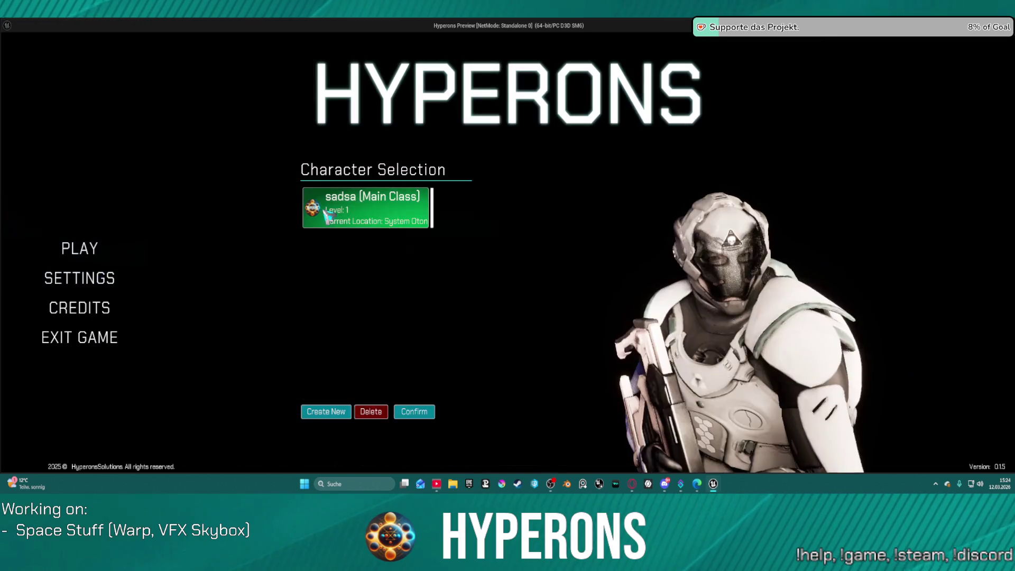
click(414, 412)
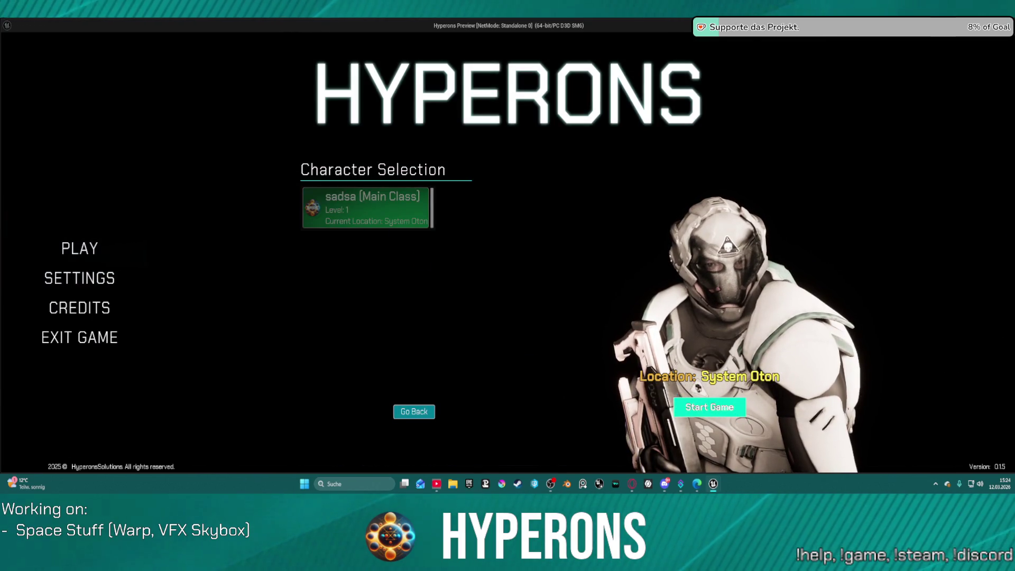
click(673, 397)
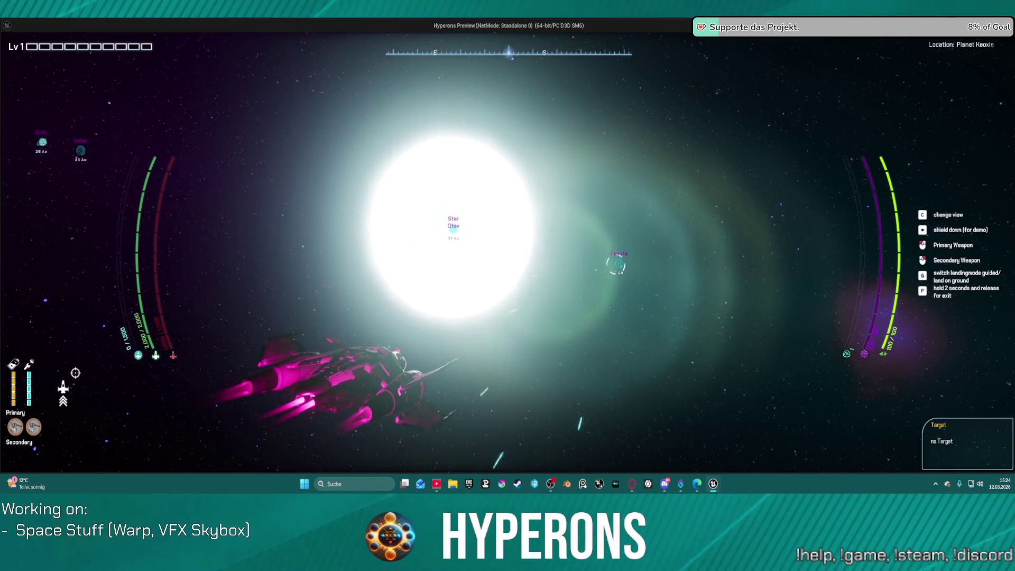
key(Escape)
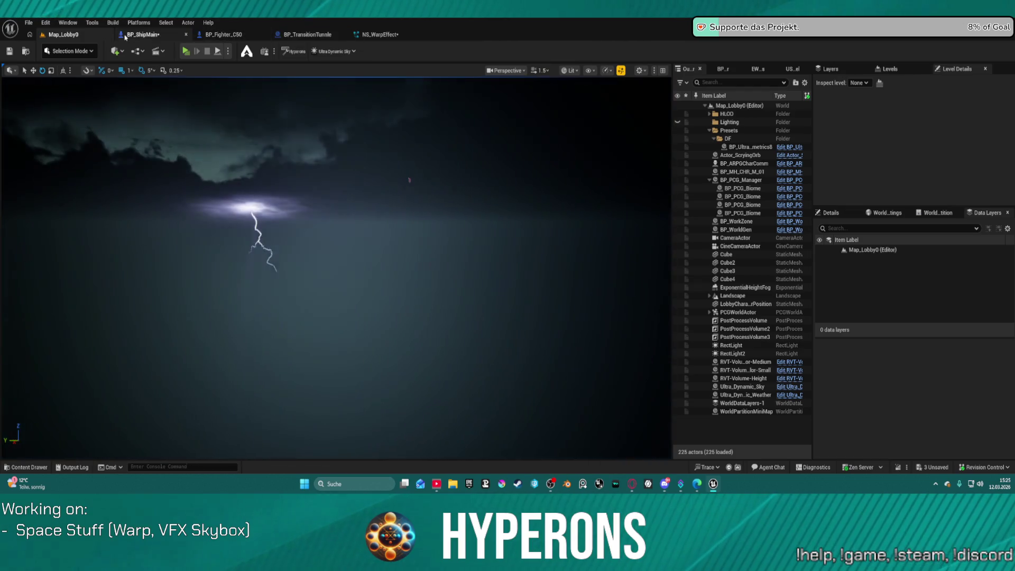
Step: Reconnect the reroute knot to Set Active's execution input in BP_ShipMain and compile
click(136, 35)
drag(423, 147, 477, 148)
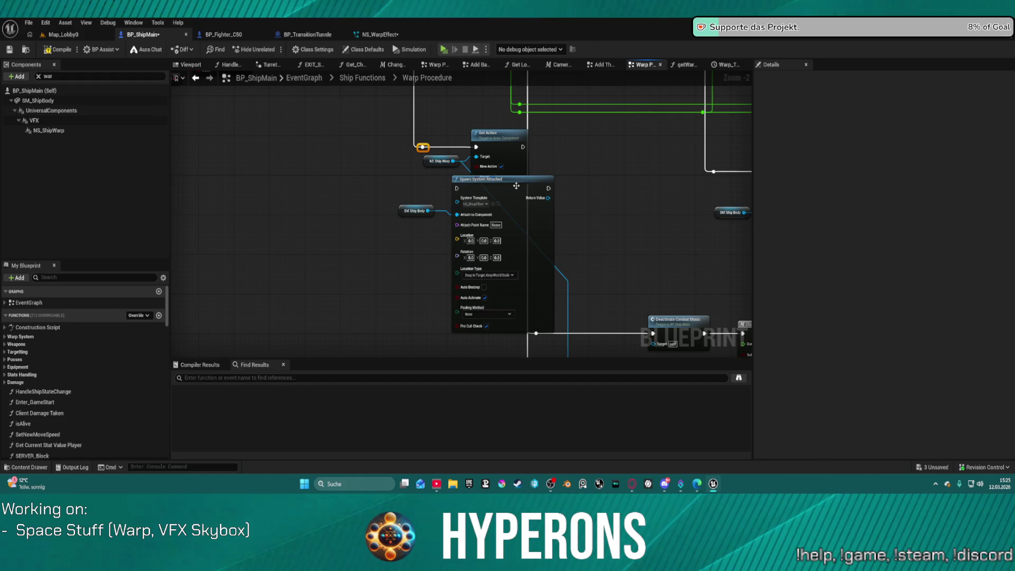
mouse_move(532, 216)
mouse_down()
mouse_move(381, 246)
mouse_move(387, 207)
mouse_up()
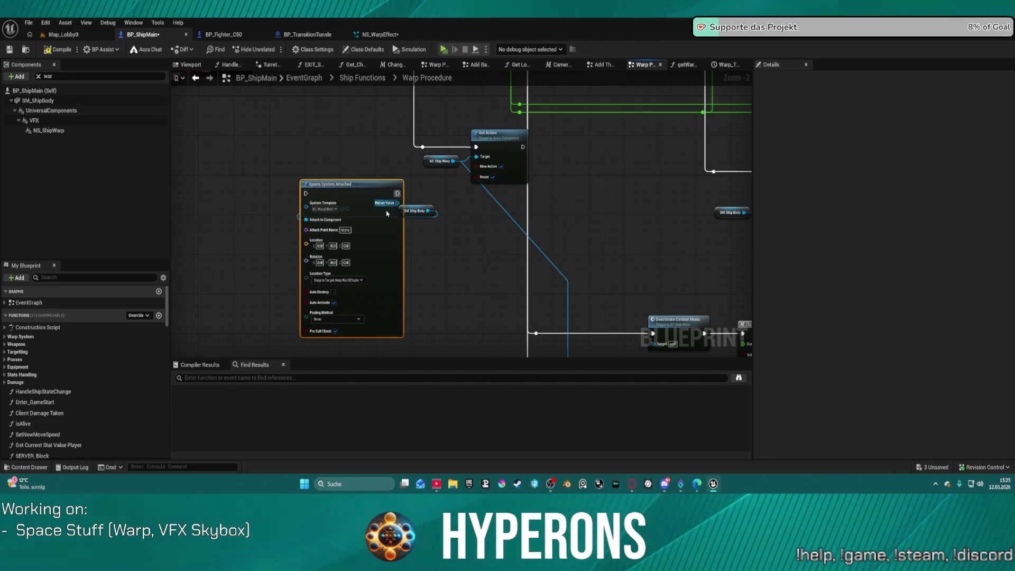
click(485, 183)
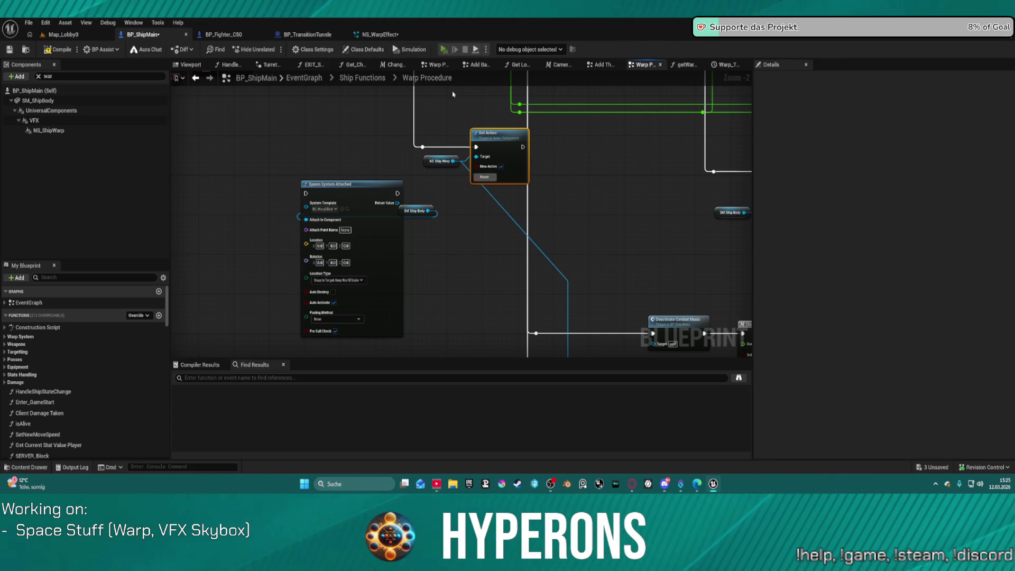
key(F7)
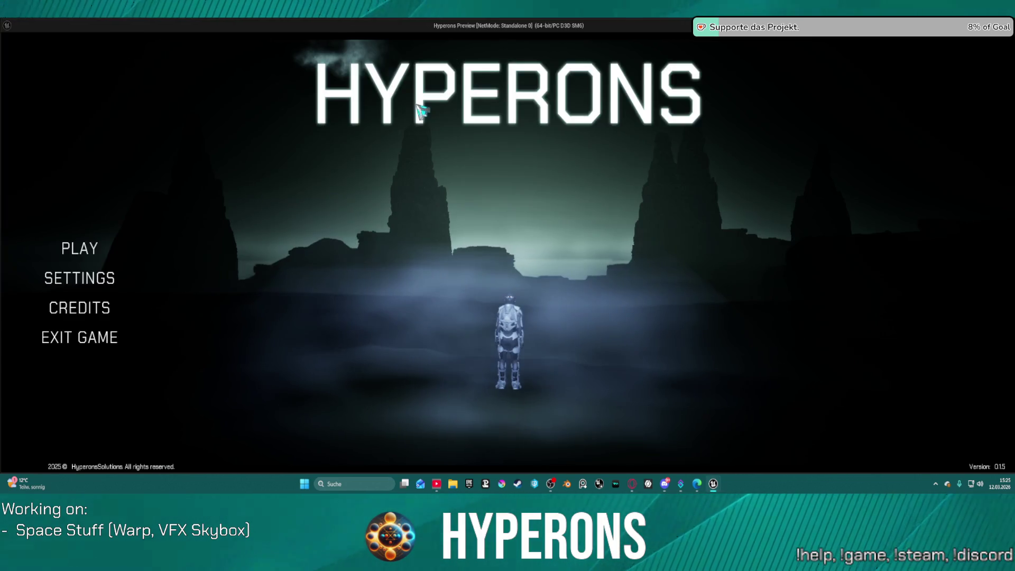
Step: Start the game with the existing character, fly around in space, then quit the preview
click(80, 248)
click(376, 196)
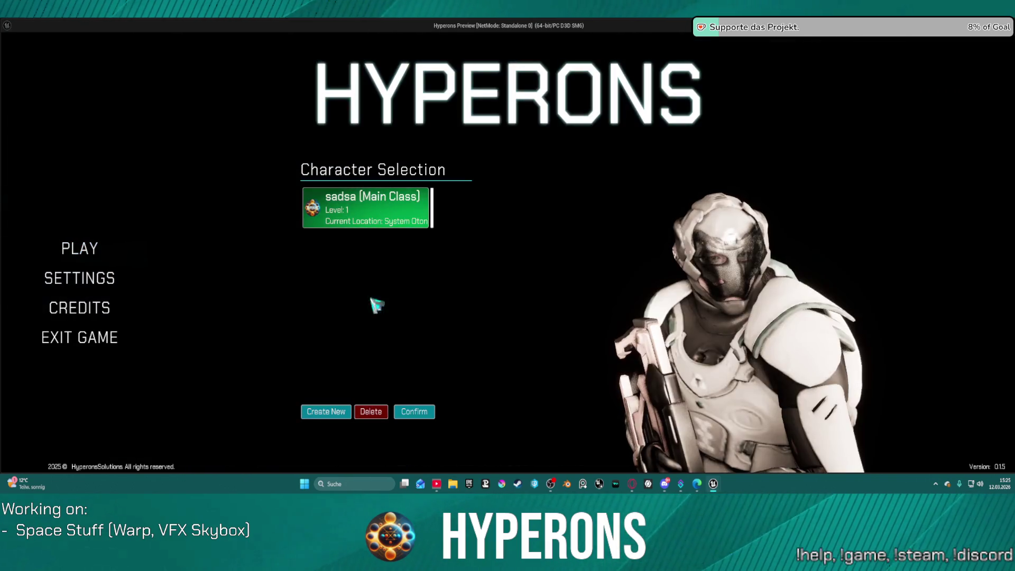
click(424, 412)
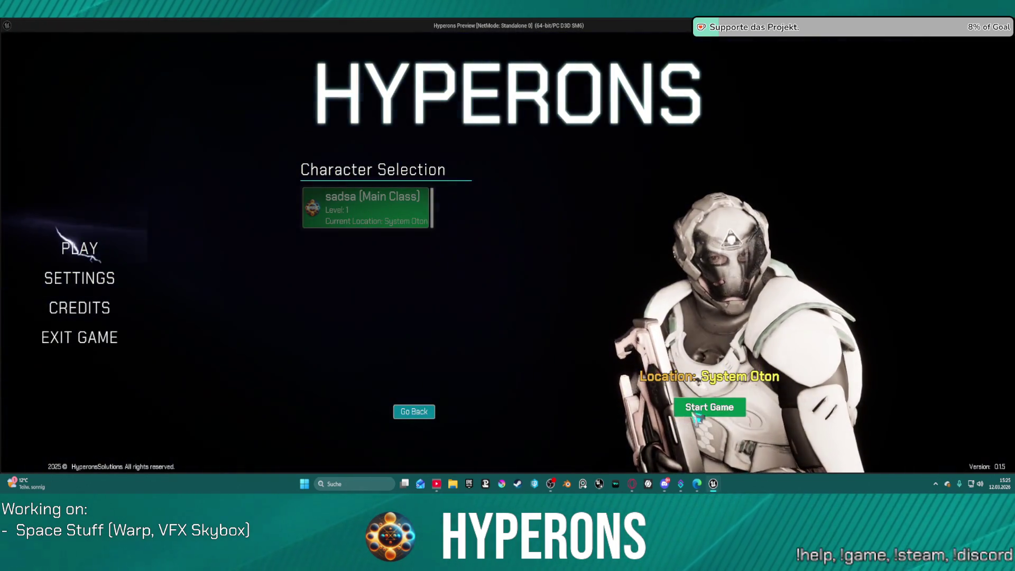
click(709, 407)
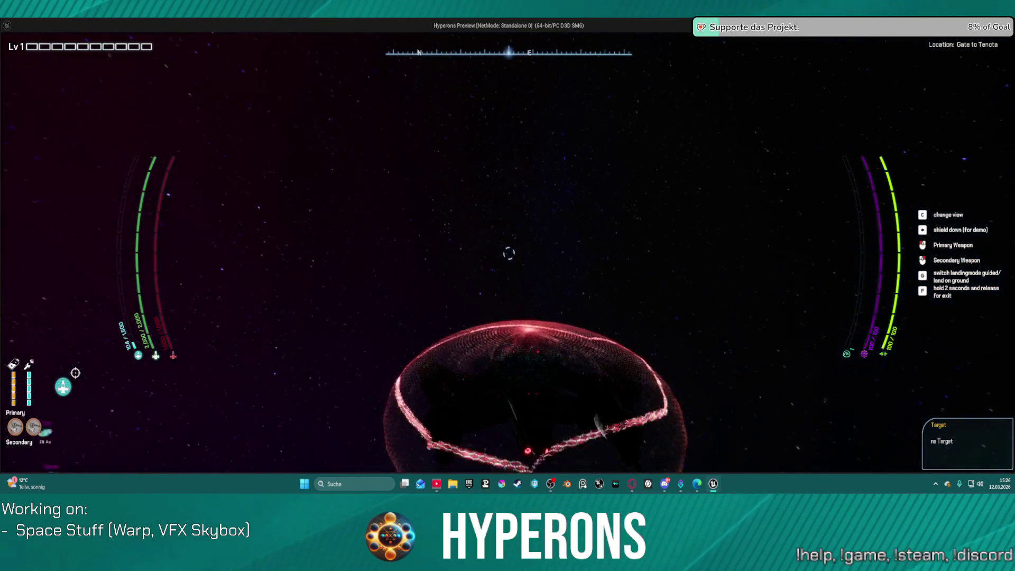
key(Escape)
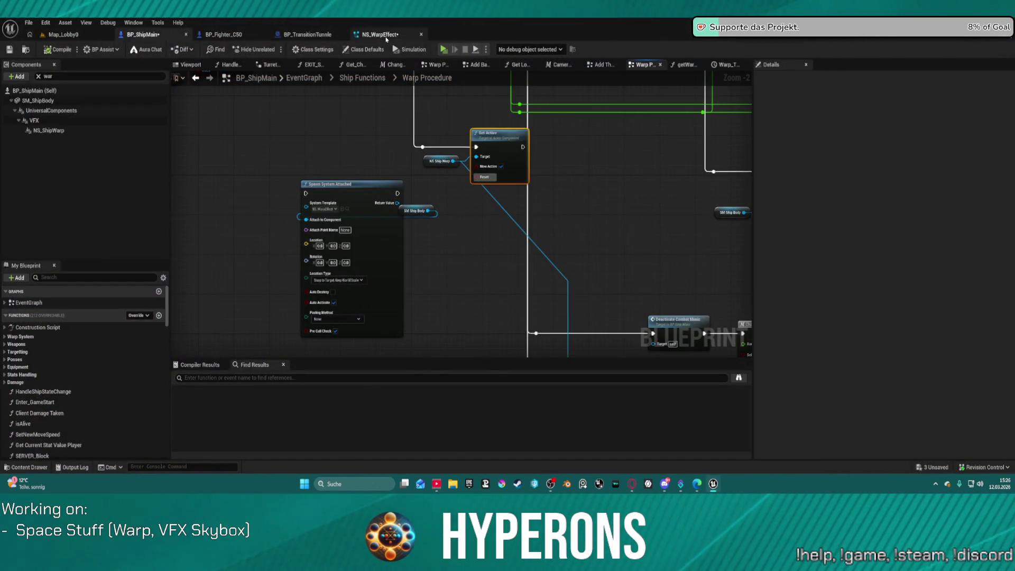
Step: Return to NS_WarpEffect and look through the Shield_02 emitter's Details settings
click(386, 36)
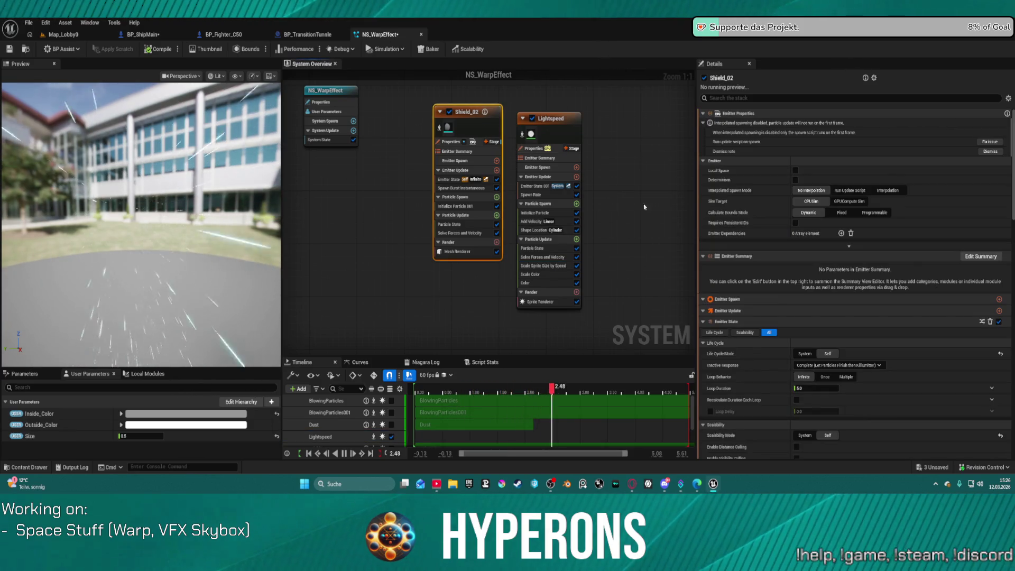
scroll(841, 292, down, 5)
scroll(841, 292, down, 3)
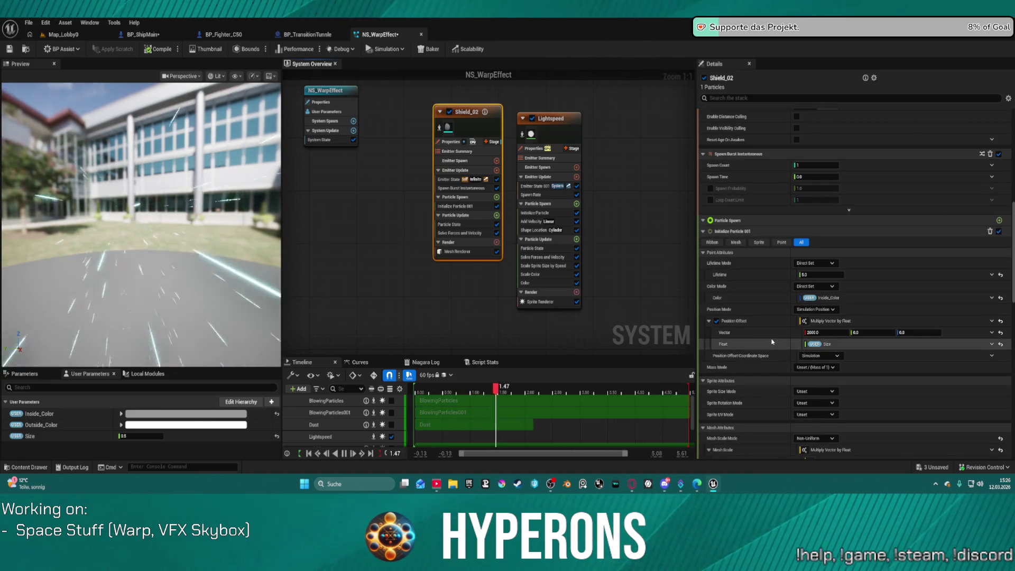
scroll(772, 342, down, 1)
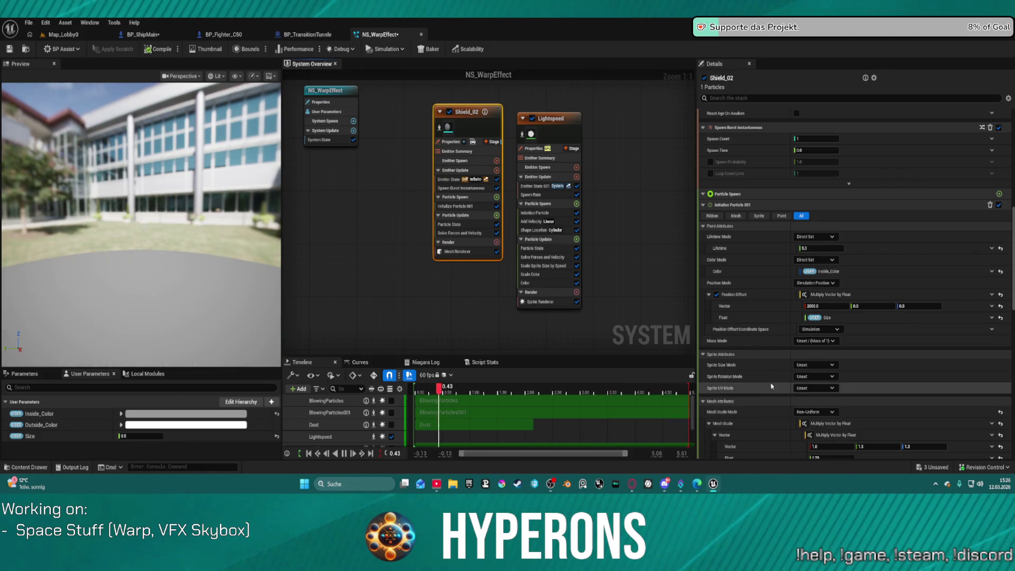
scroll(777, 370, down, 8)
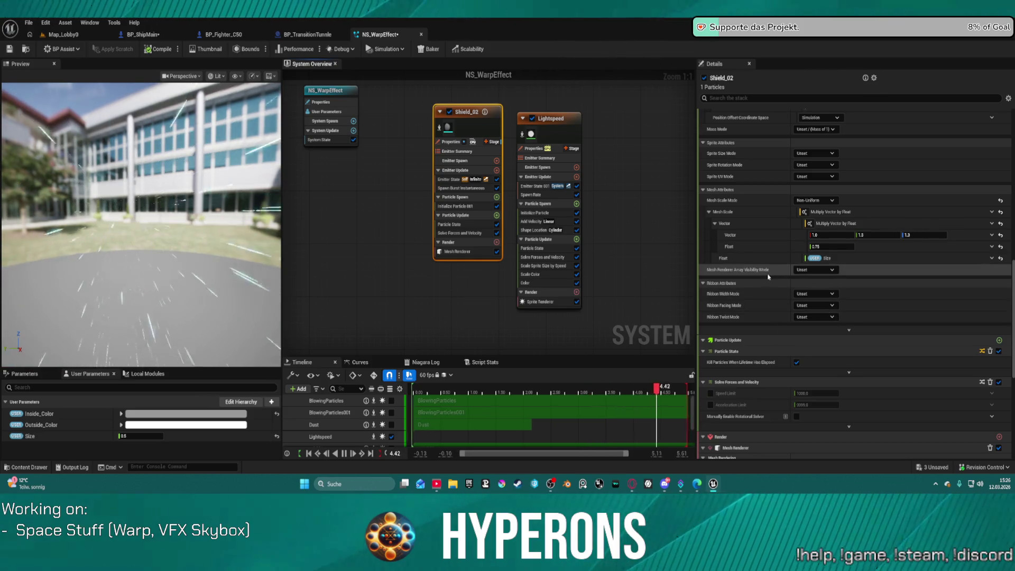
scroll(768, 276, down, 12)
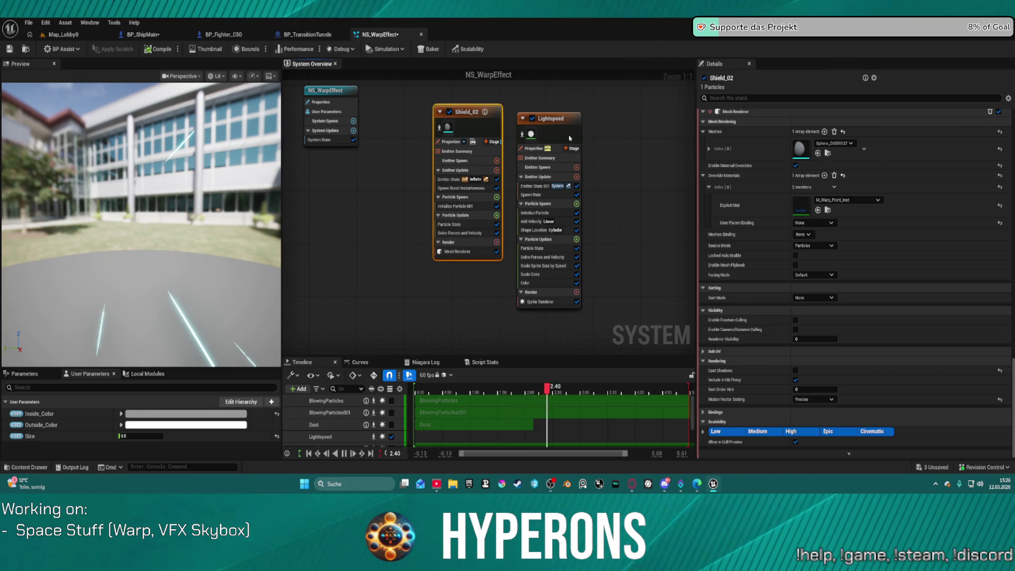
Step: Select the Lightspeed emitter, move its node higher in the graph, and edit its Scale RGB
click(570, 138)
mouse_move(533, 260)
mouse_down()
mouse_move(476, 159)
mouse_move(439, 132)
mouse_move(539, 96)
mouse_move(540, 82)
mouse_up()
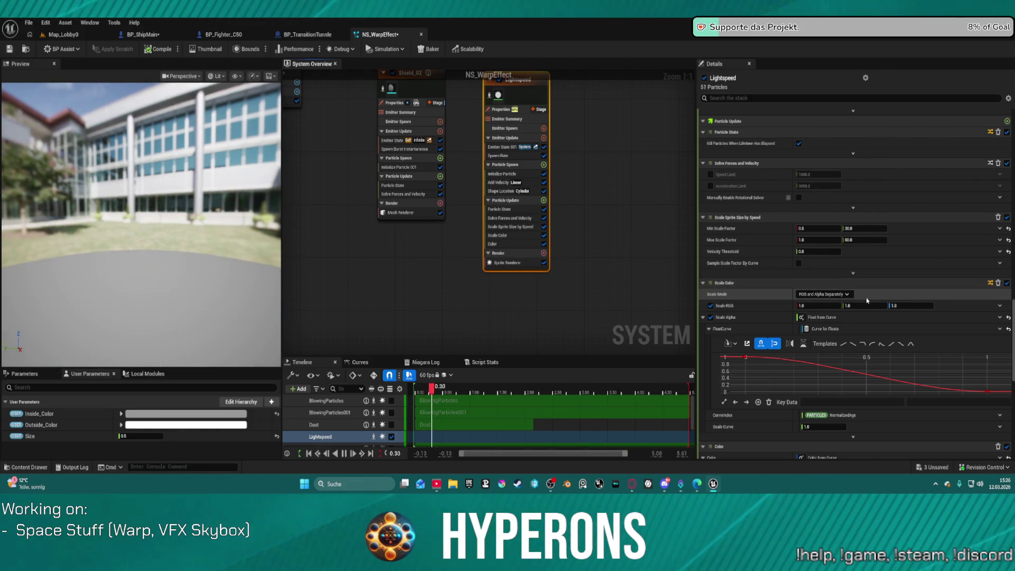
click(823, 305)
Step: Lower Lightspeed's Scale Color RGB and set Scale Sprite Size by Speed's Velocity Threshold to 200
text(0)
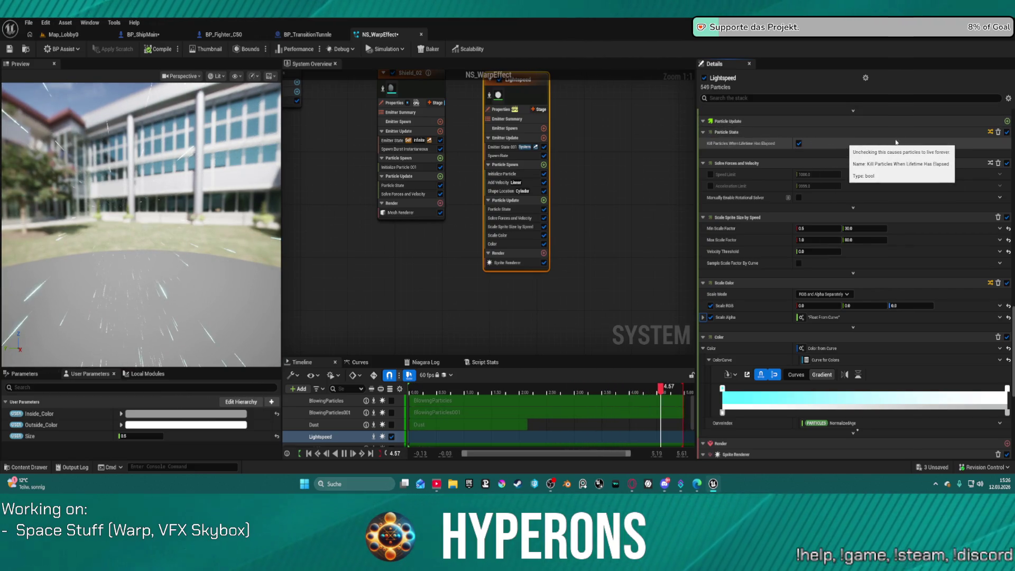
scroll(921, 266, down, 1)
click(816, 238)
text(20)
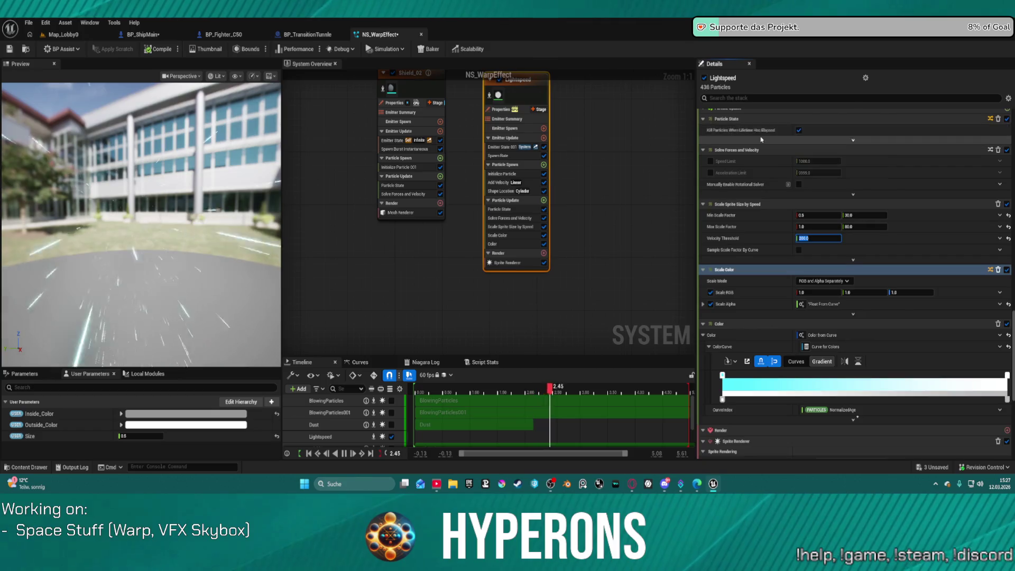
scroll(776, 148, up, 3)
scroll(776, 148, up, 3)
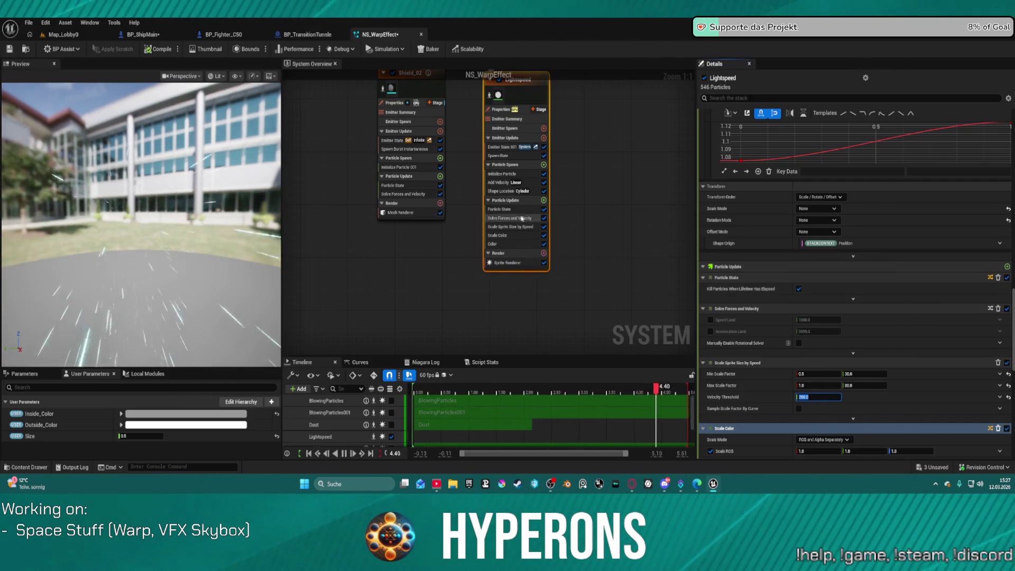
Step: Uncheck Use Endcaps In Surface Only Mode in Shape Location and reset Rotation Mode to Default
click(503, 192)
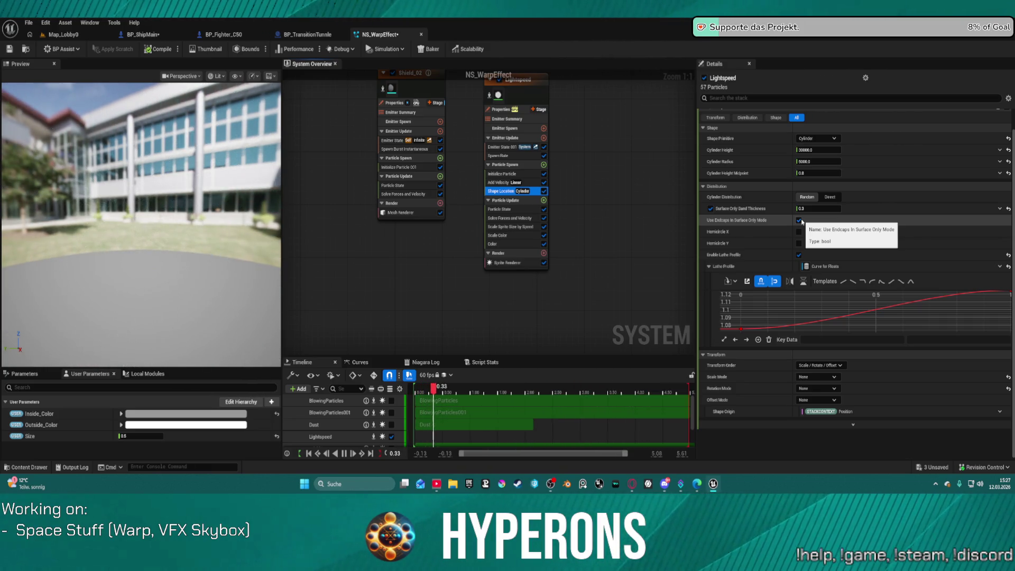
click(800, 221)
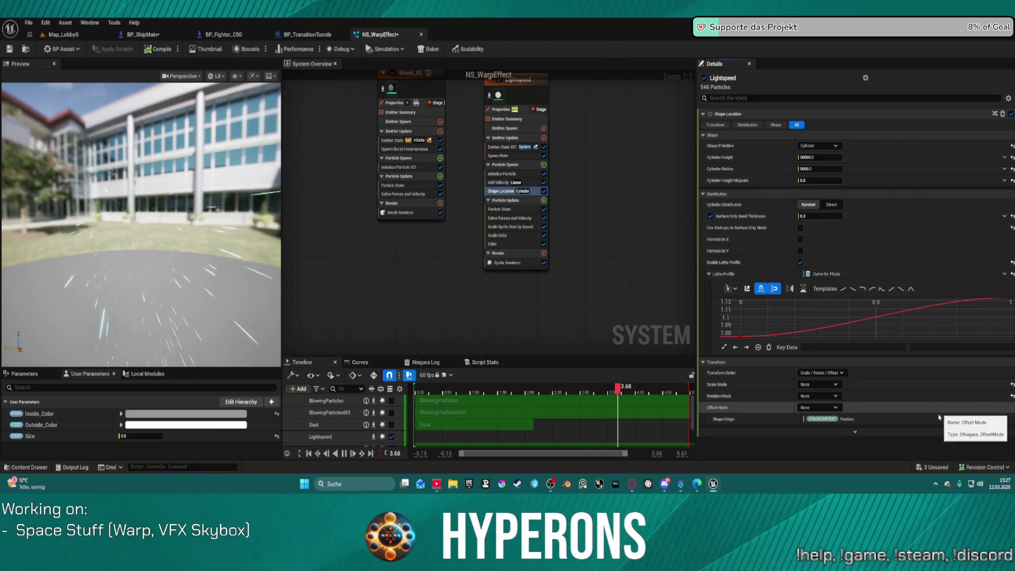
click(1012, 396)
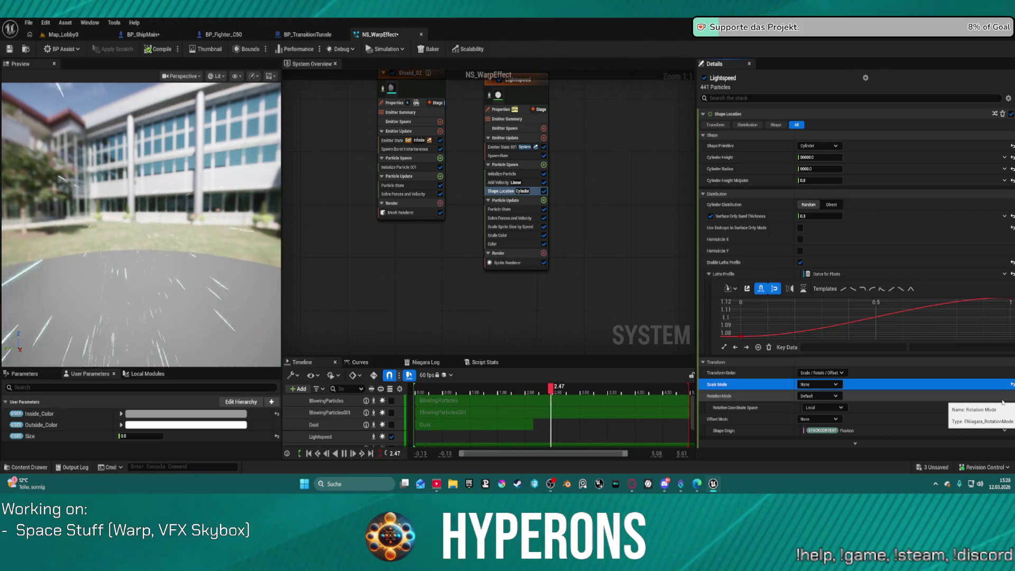
click(533, 156)
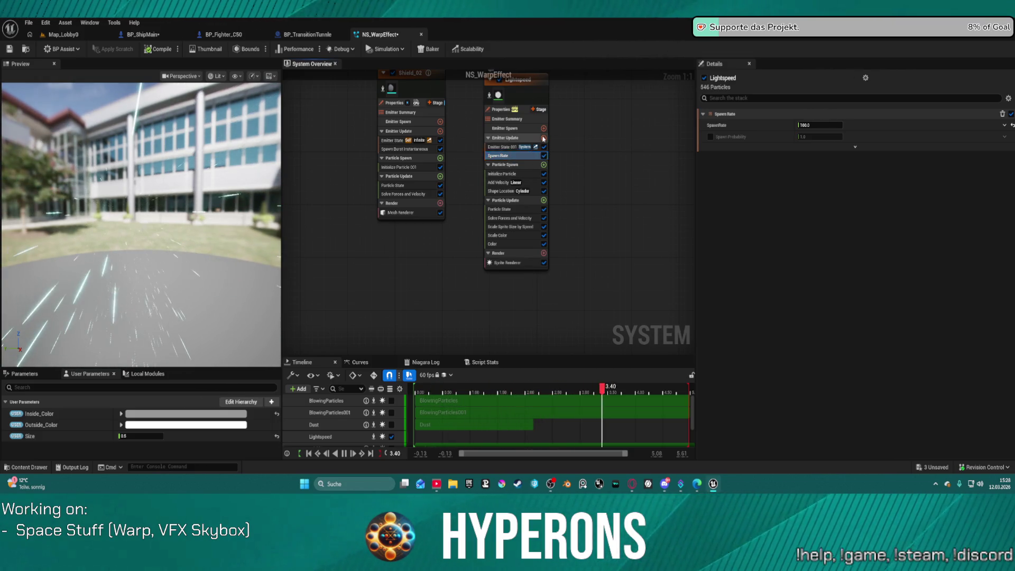
Step: Replace Lightspeed's Spawn Rate with a Spawn Burst Instantaneous of 200 particles at time 0
click(543, 138)
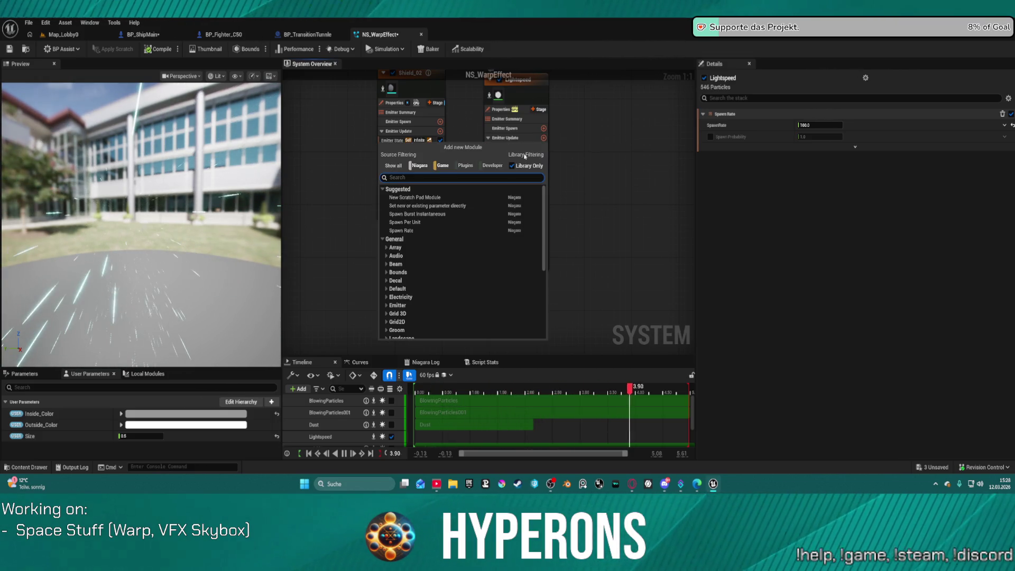
click(443, 216)
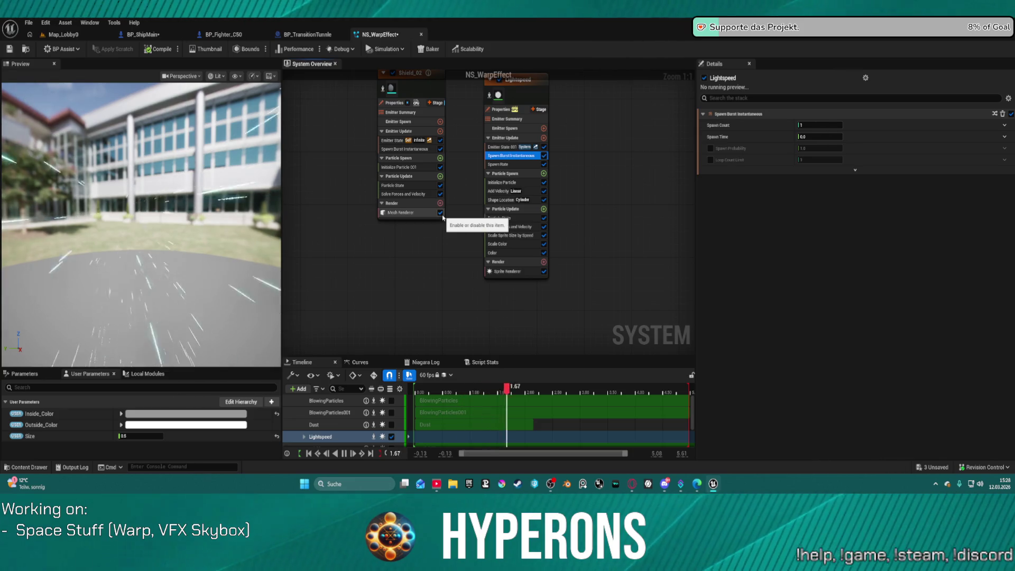
click(543, 164)
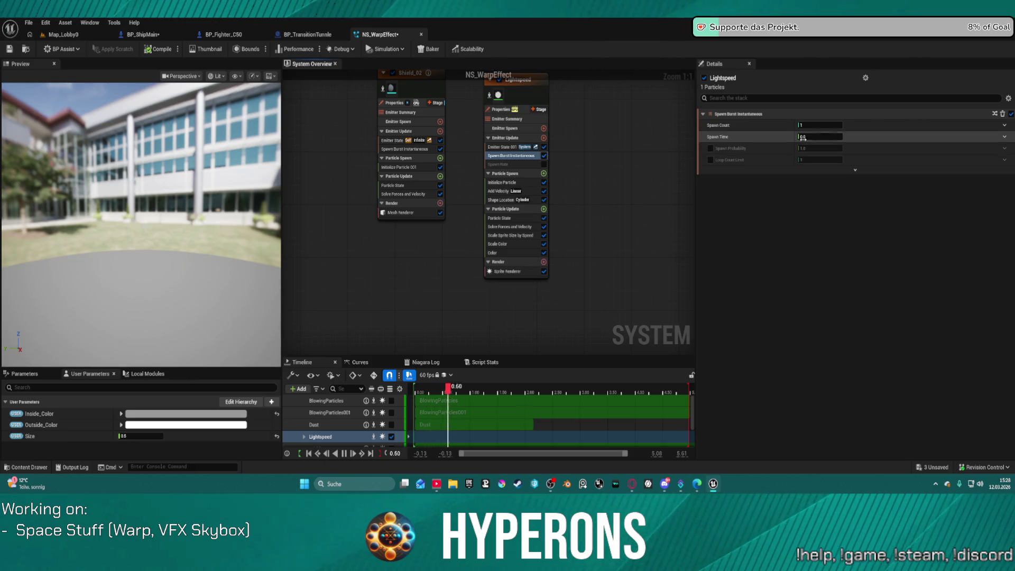
click(821, 125)
text(200)
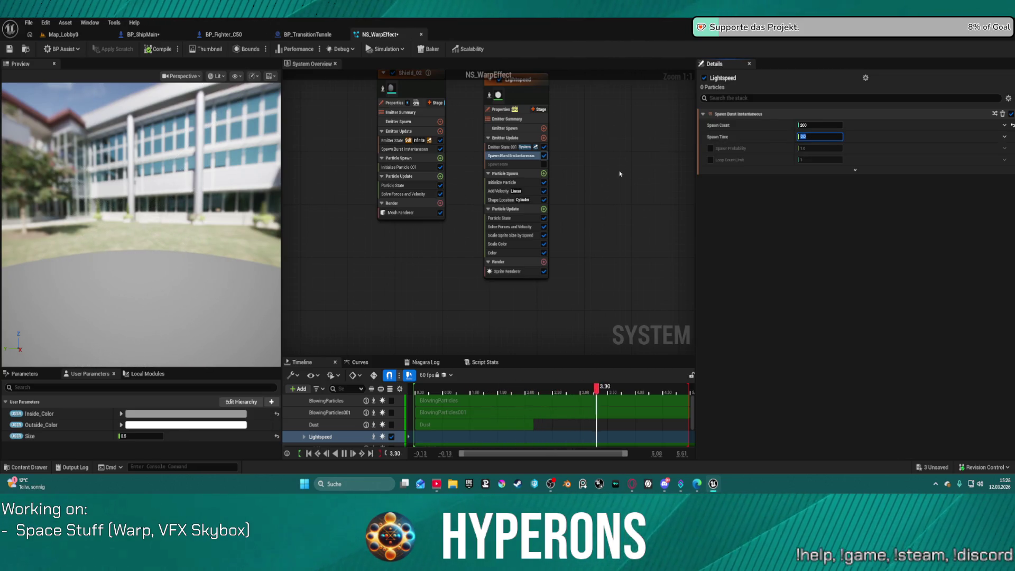
click(710, 161)
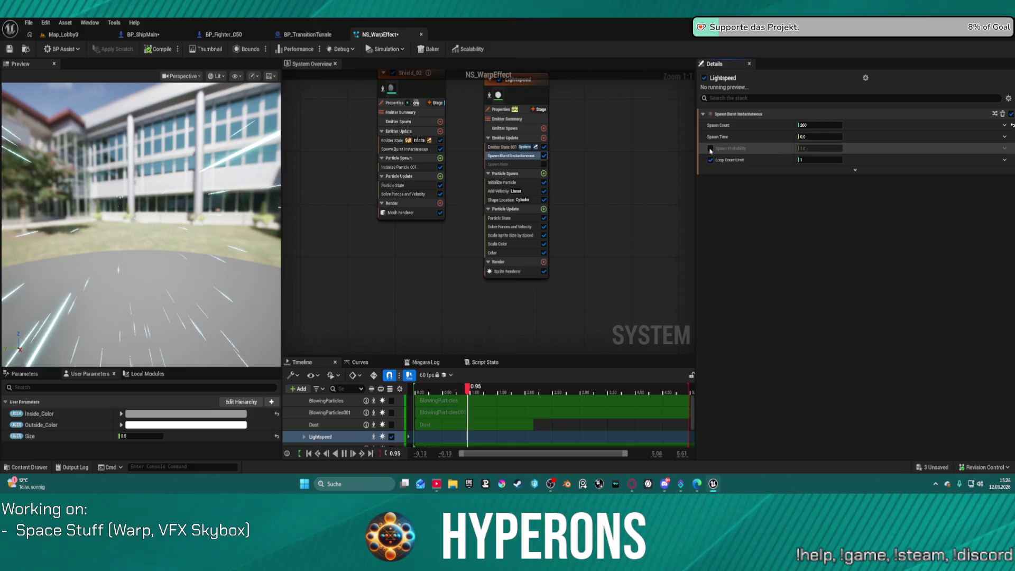
click(711, 149)
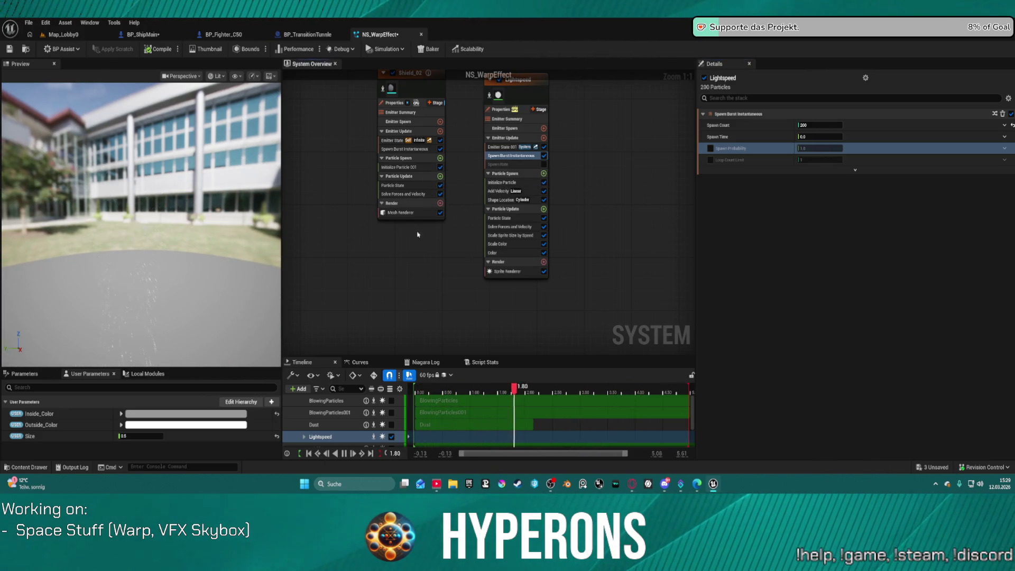
click(392, 203)
scroll(391, 203, down, 3)
Step: Pan the graph to the Lightspeed emitter and review its properties
scroll(495, 199, up, 3)
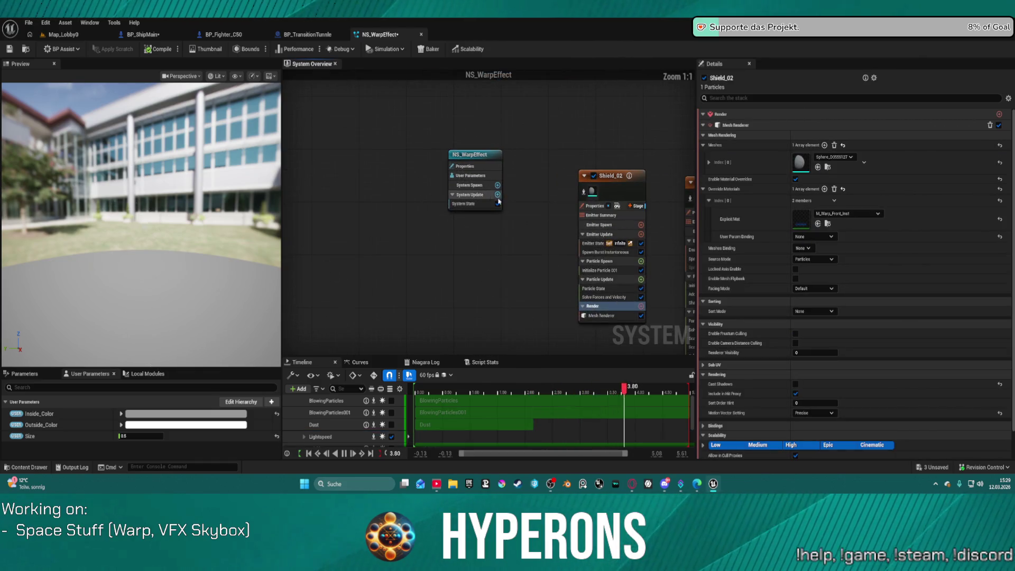
drag(648, 189, 437, 176)
click(507, 169)
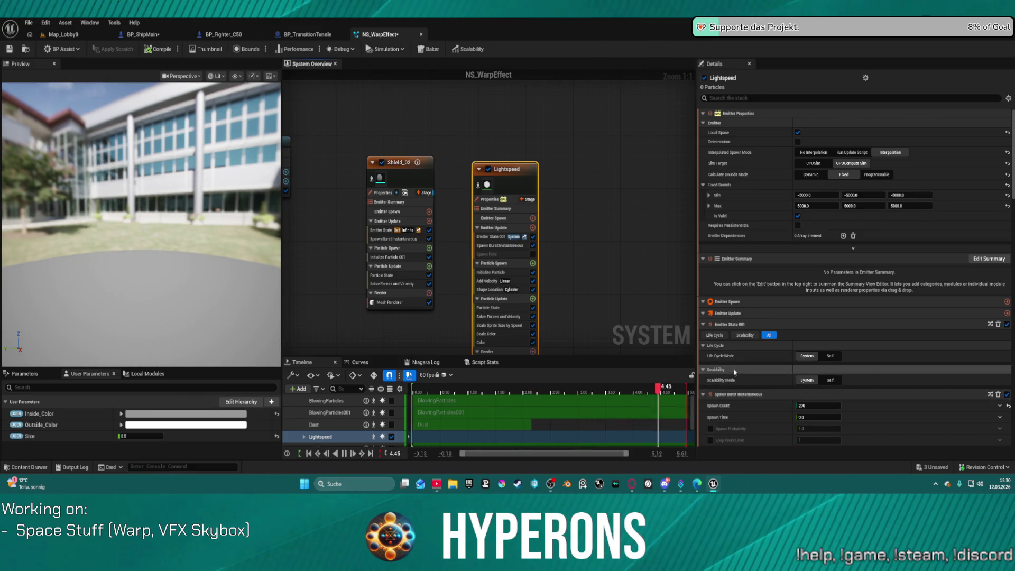
scroll(650, 314, down, 3)
scroll(649, 314, up, 3)
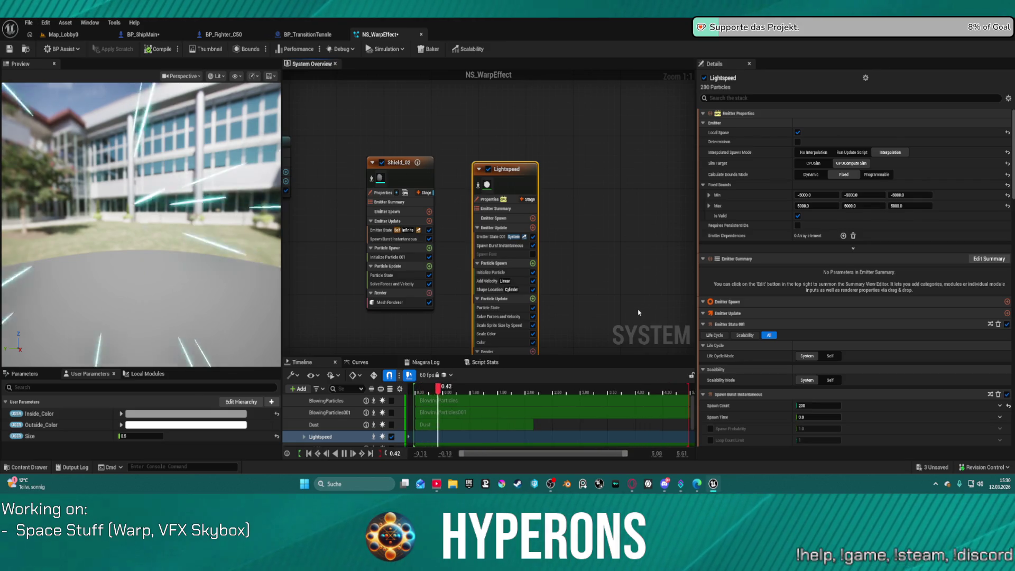
Step: Shorten the NS_WarpEffect preview playback range, then go to the Map_Lobby0 level
click(616, 340)
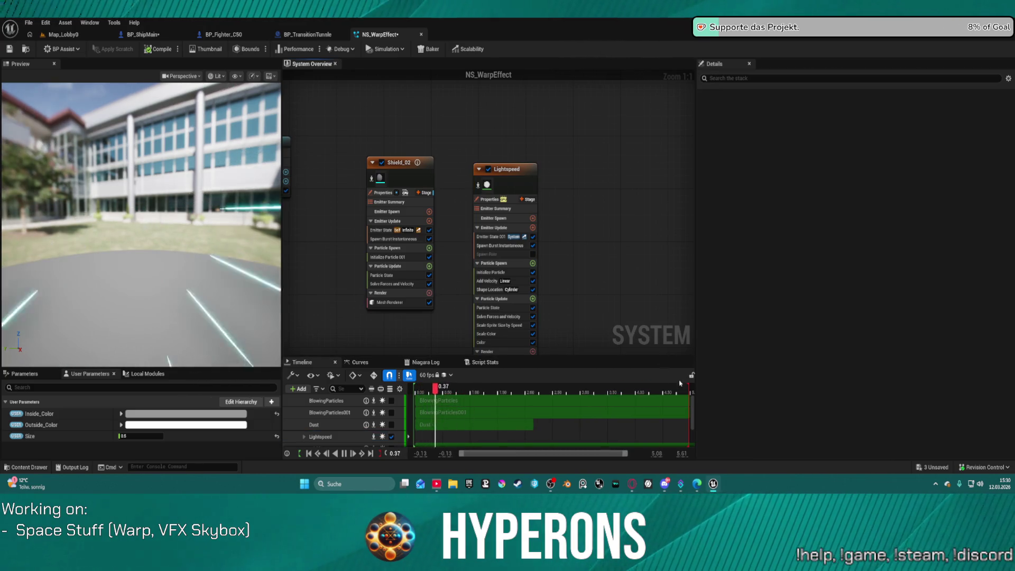
drag(689, 386, 472, 382)
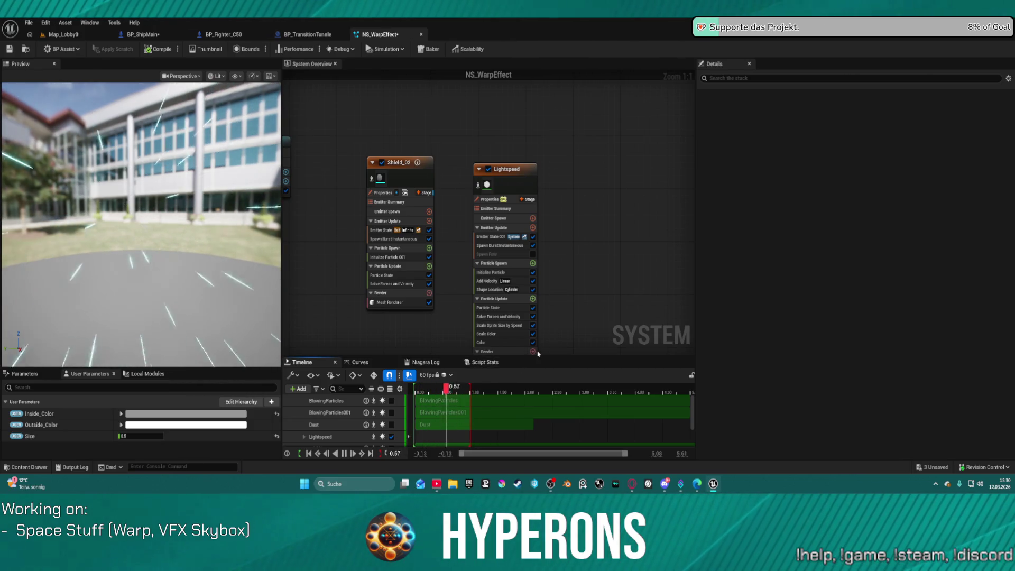
click(440, 385)
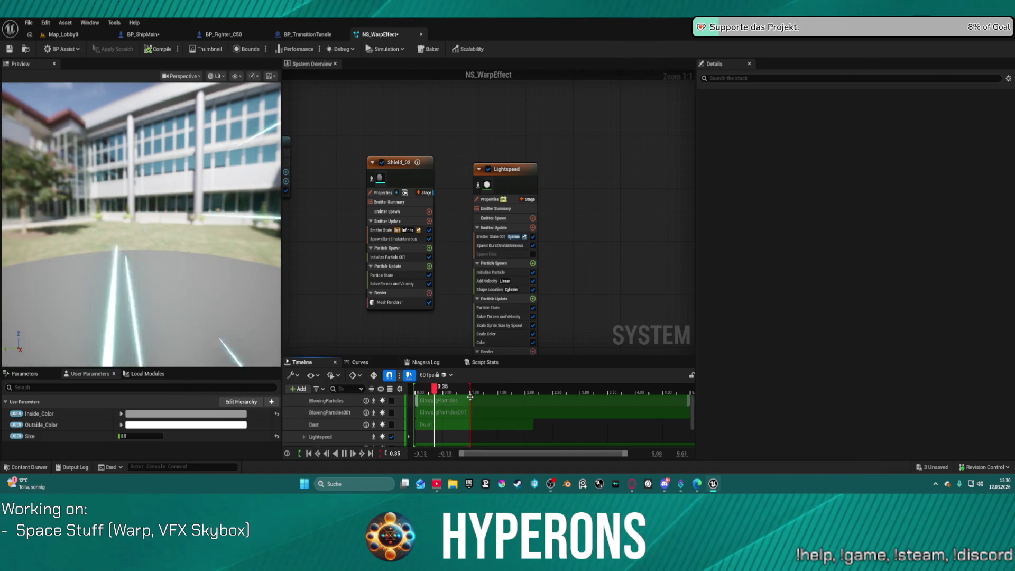
drag(470, 396, 496, 390)
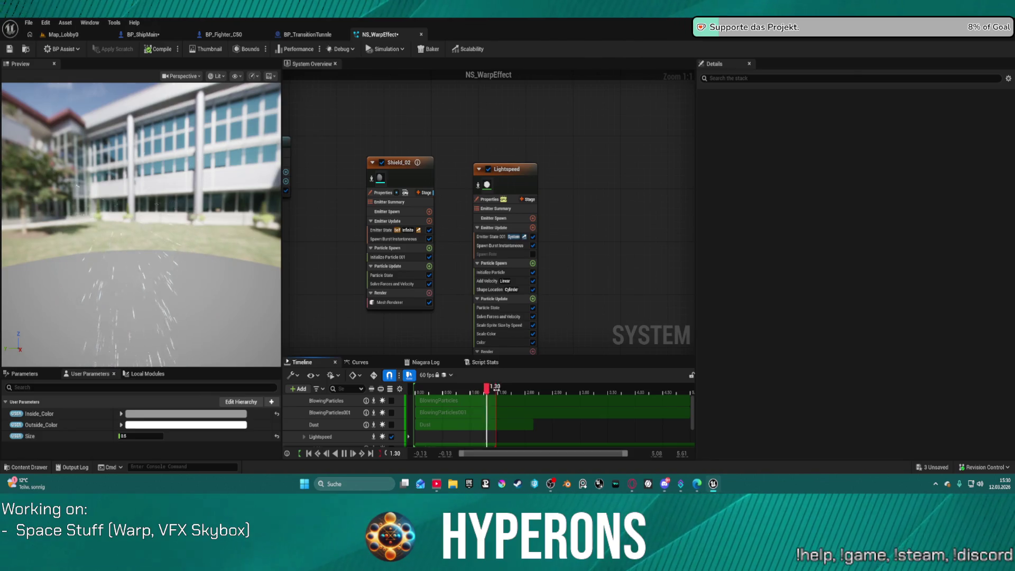
click(61, 34)
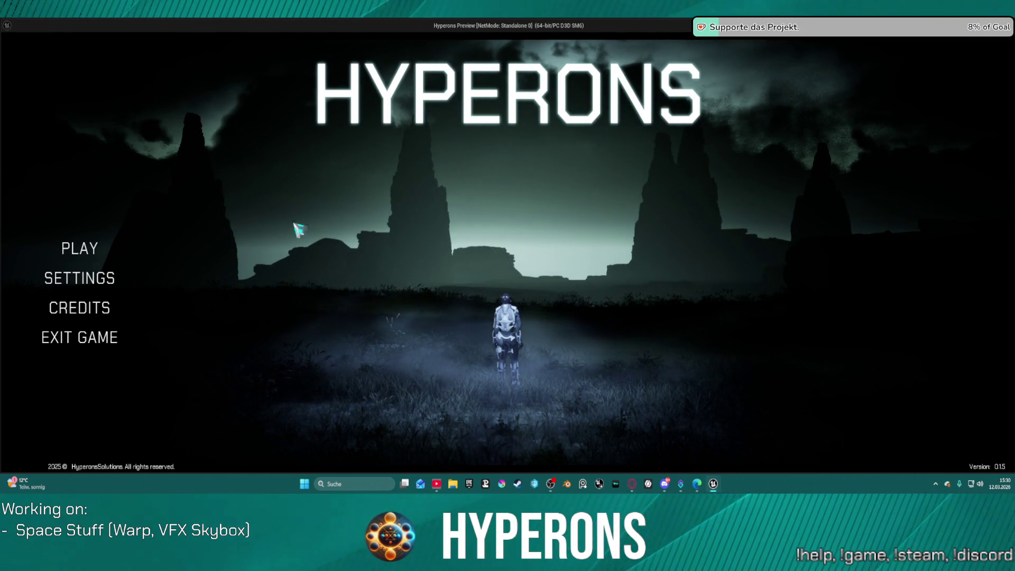
Step: Enter the Hyperons game from PLAY using the existing character
click(87, 252)
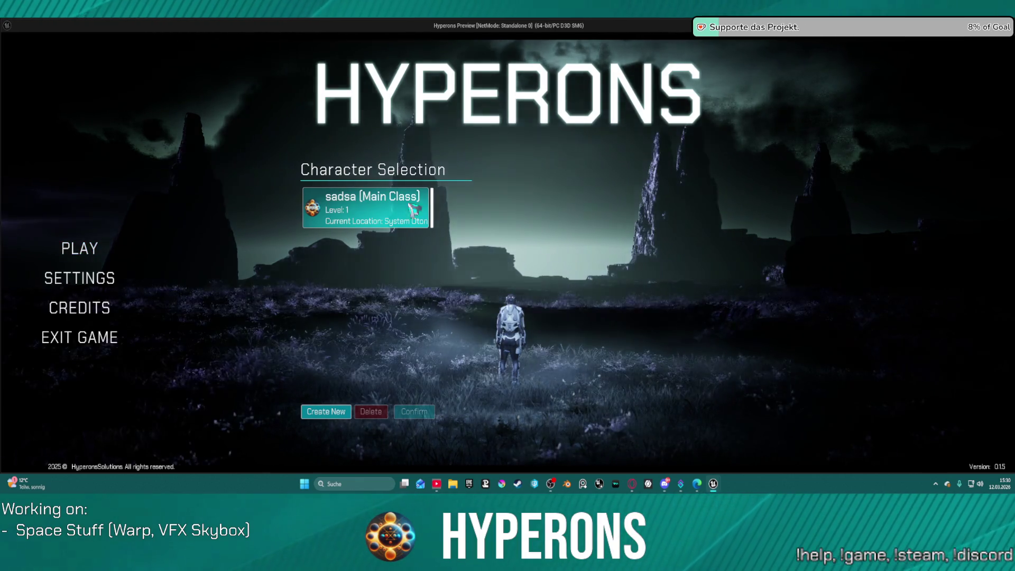
click(389, 201)
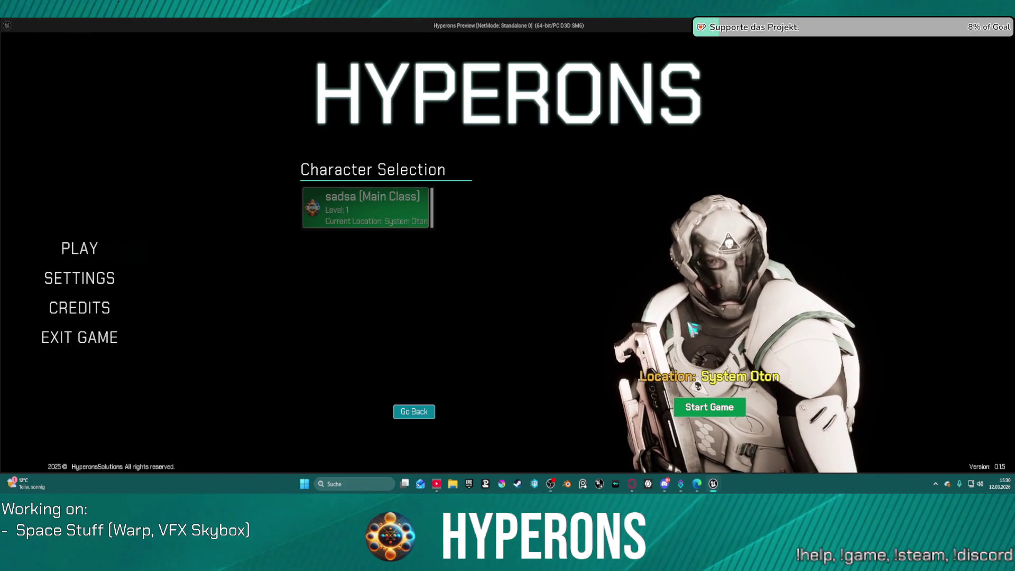
click(710, 407)
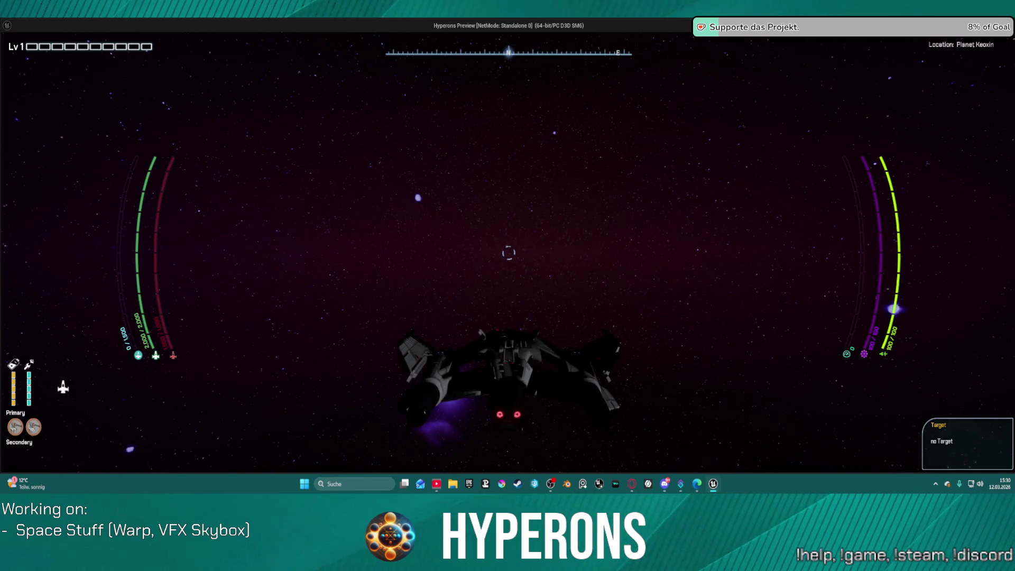
Step: Raise the shield, target the Tencta gate to watch the warp streaks, and end the preview
key(e)
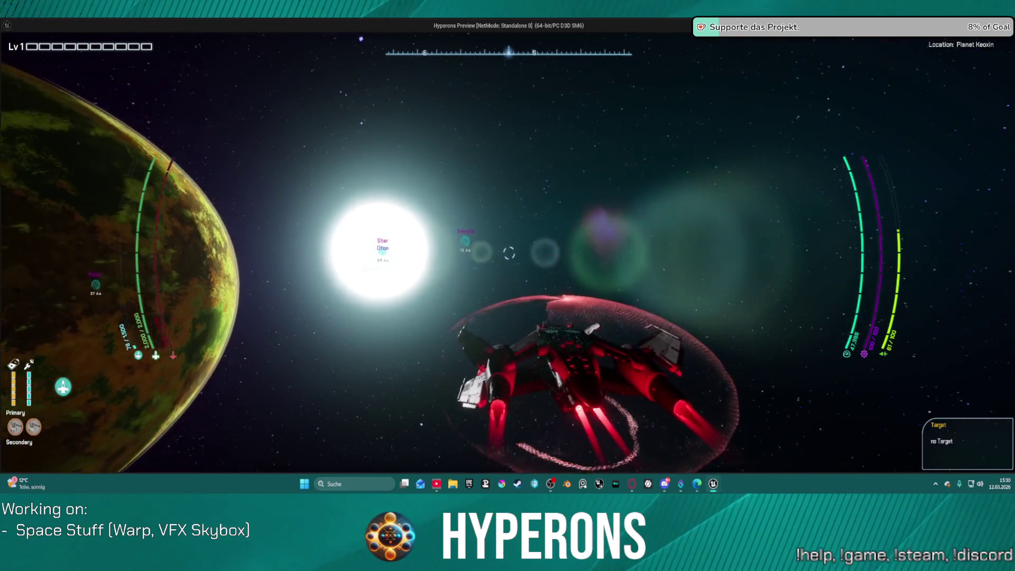
key(t)
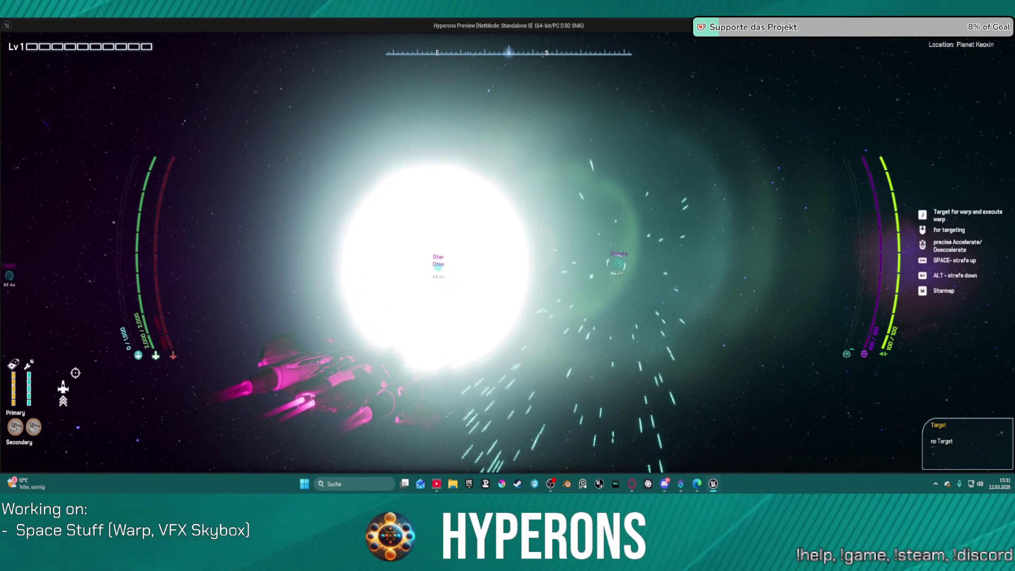
key(Escape)
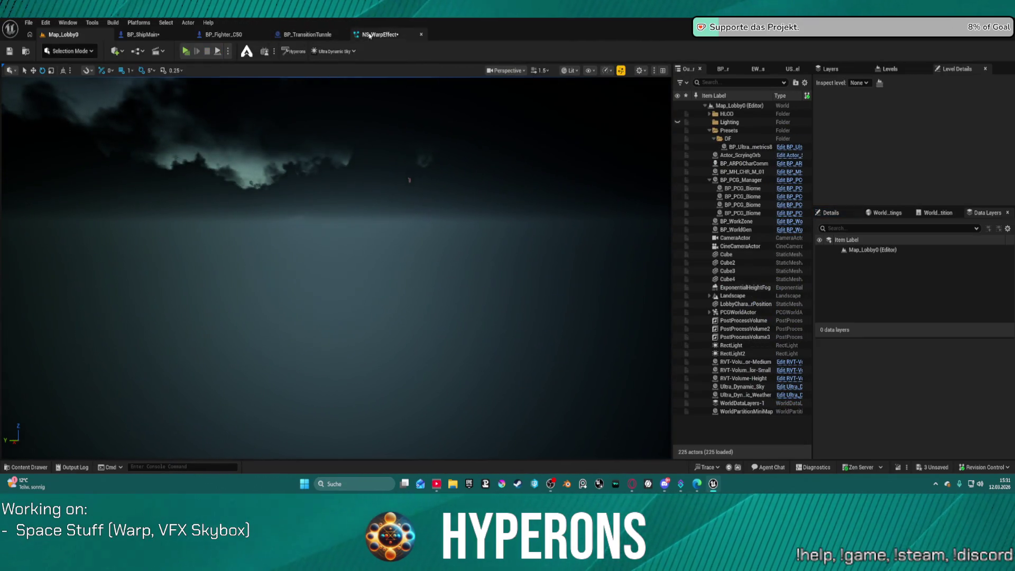
Step: Extend the preview range to about 3.6 s and delete Lightspeed's Spawn Burst Instantaneous module
click(370, 35)
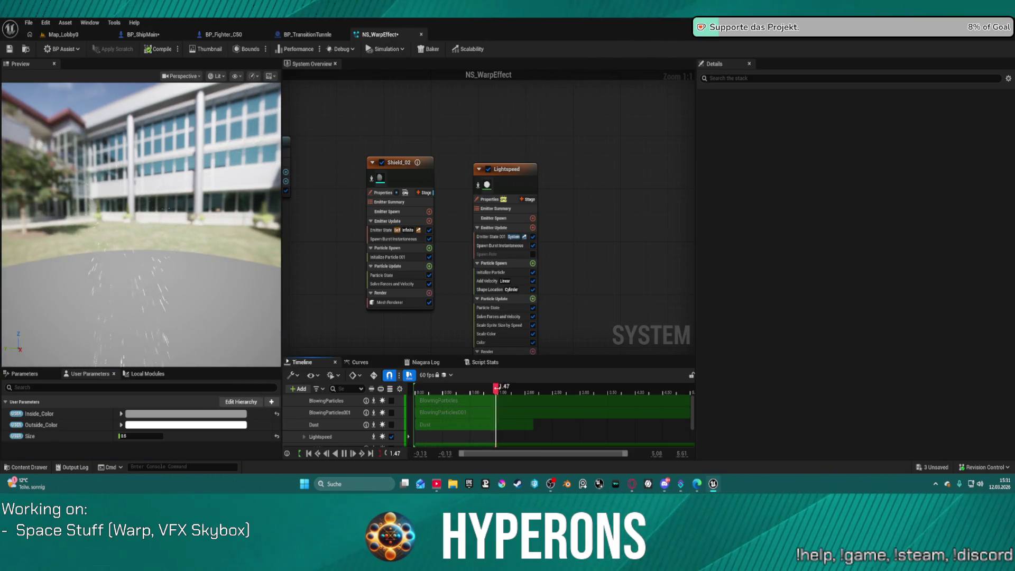
drag(498, 390, 629, 400)
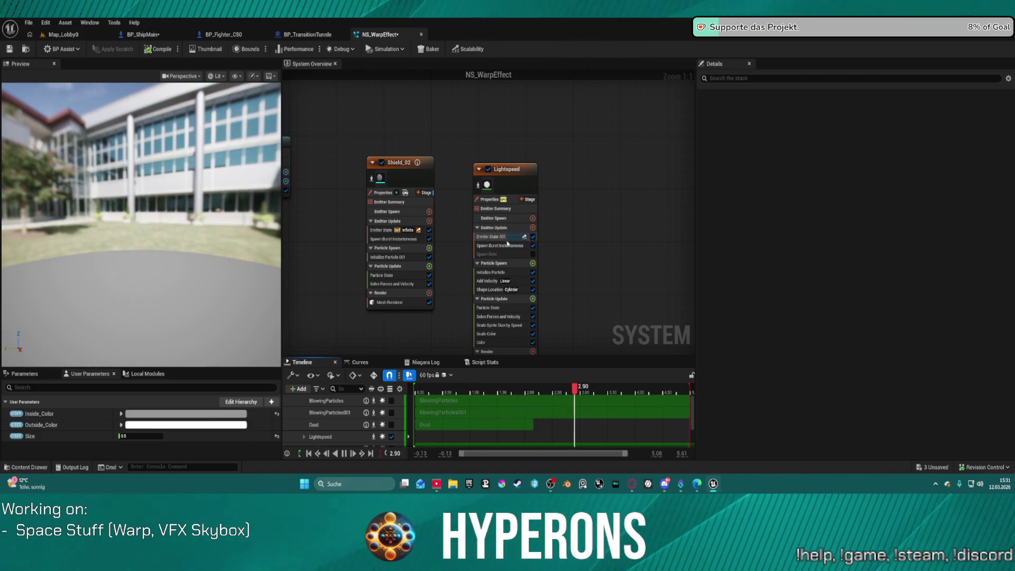
click(504, 256)
click(533, 245)
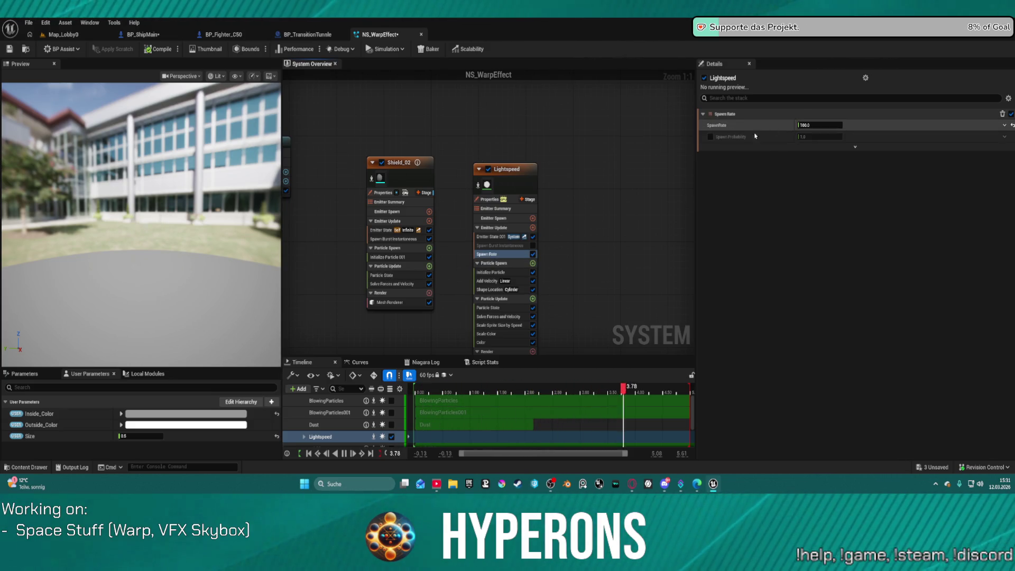
click(502, 246)
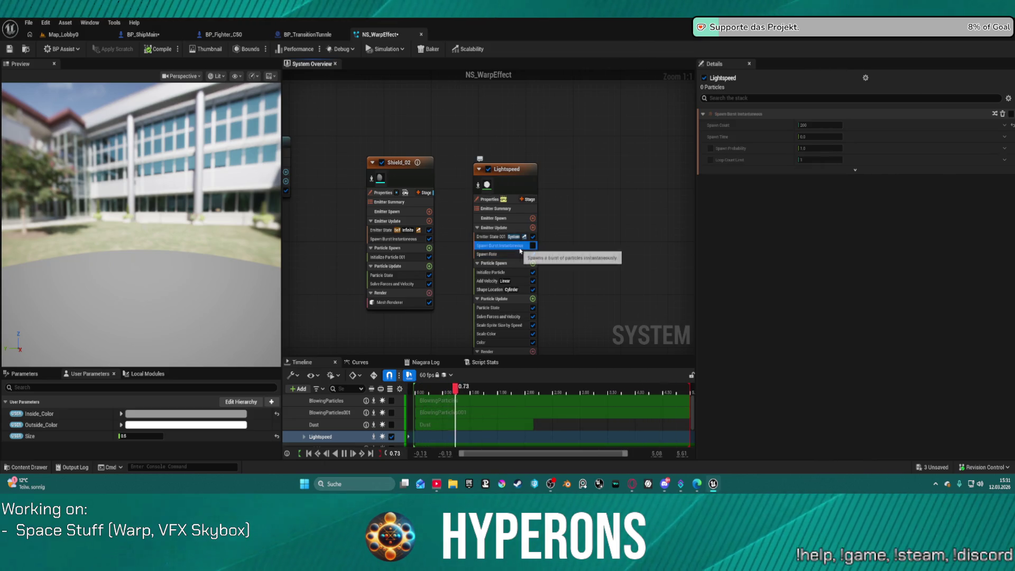
key(Delete)
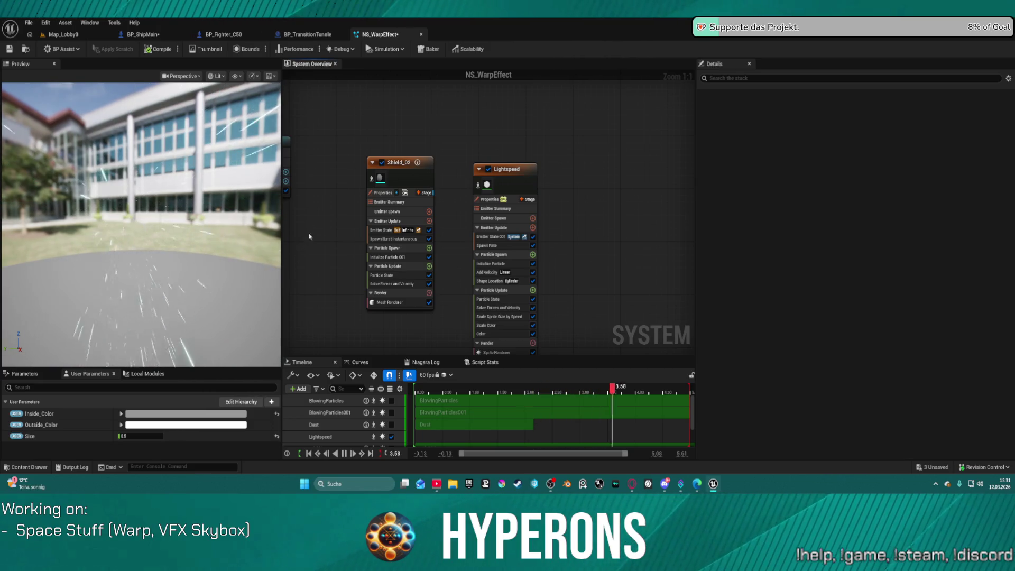
click(530, 175)
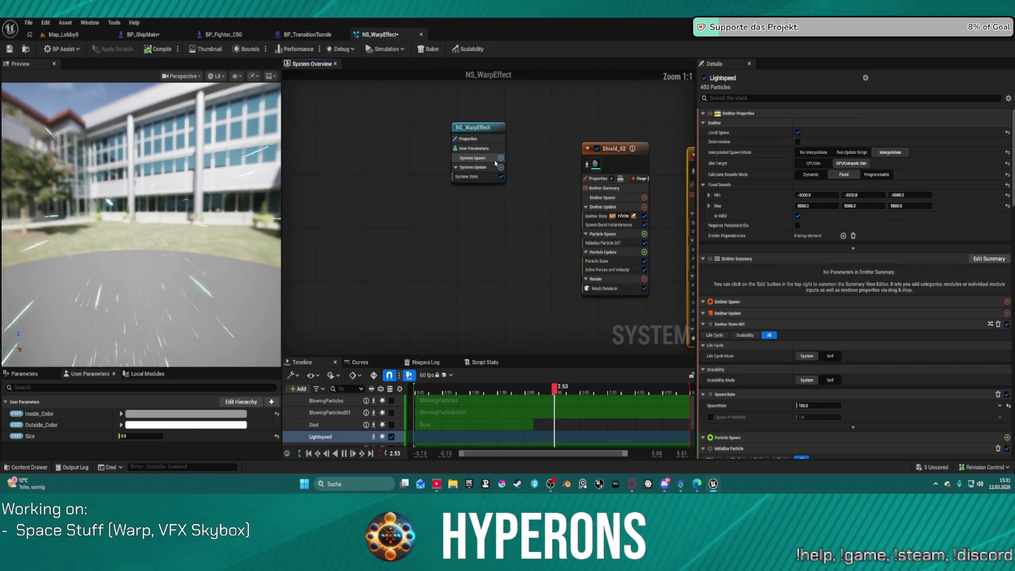
Step: Add a System State module to System Update, leaving its Inactive Response unchanged
click(501, 158)
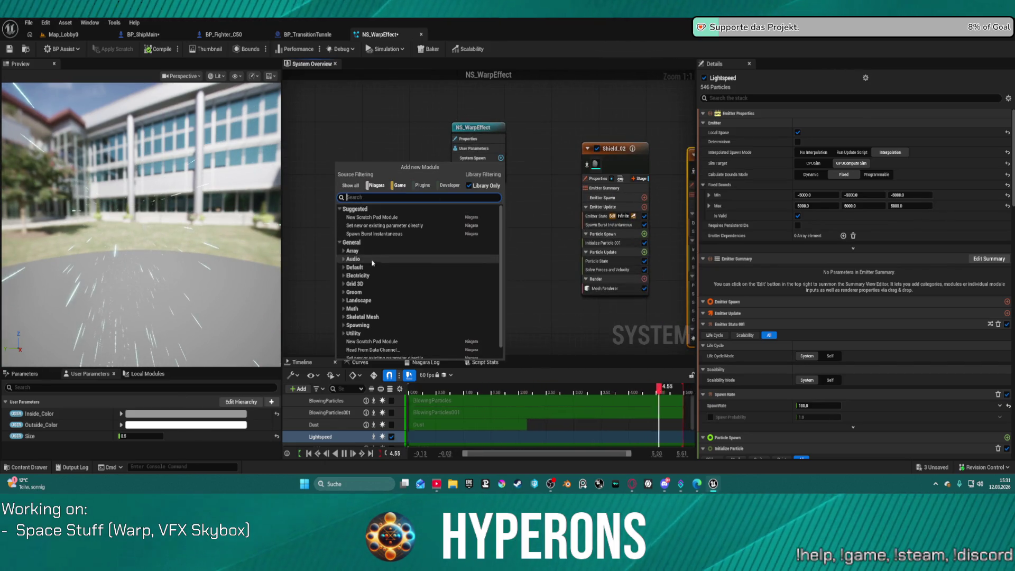
scroll(394, 251, down, 1)
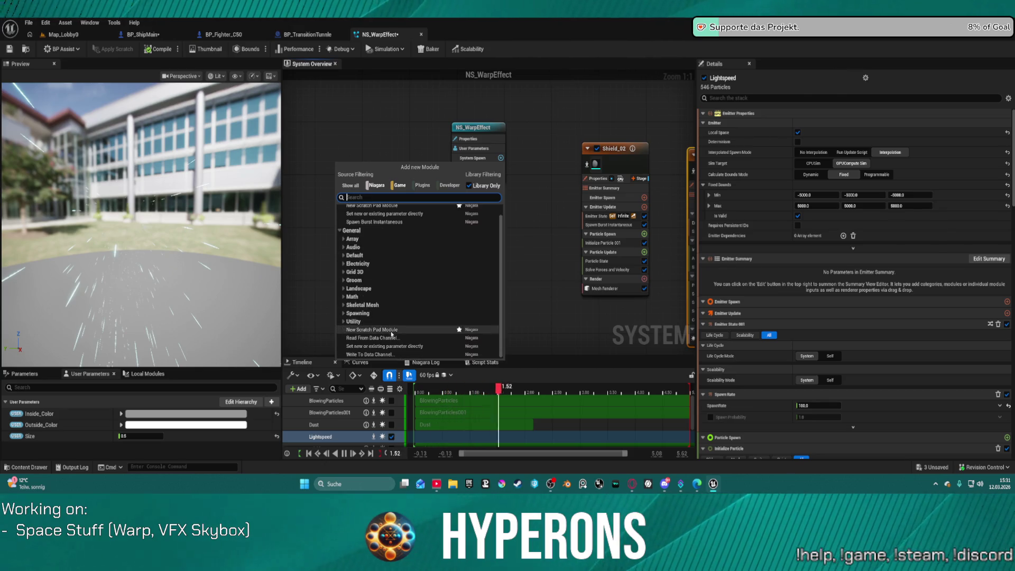
scroll(393, 259, up, 1)
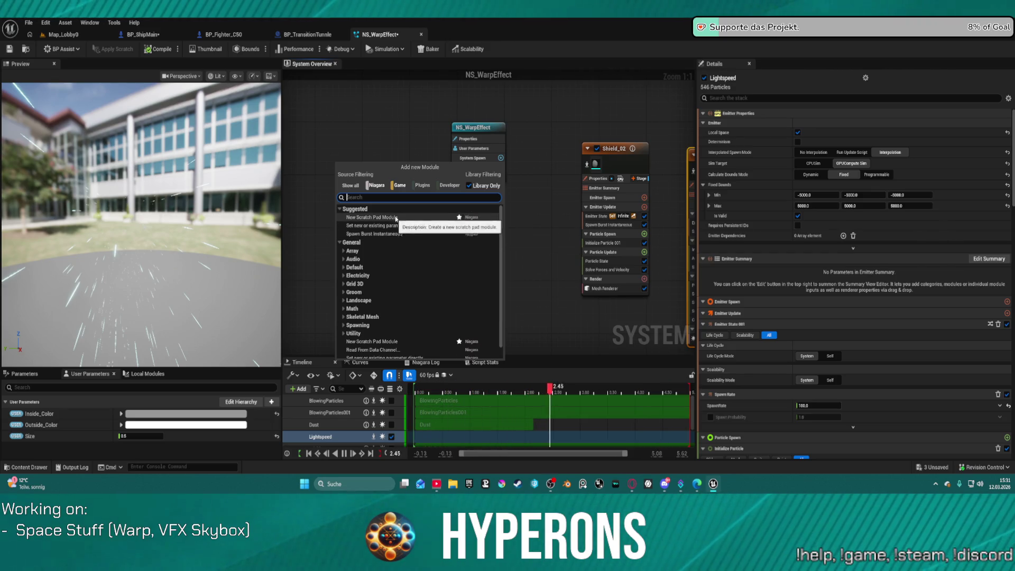
key(Escape)
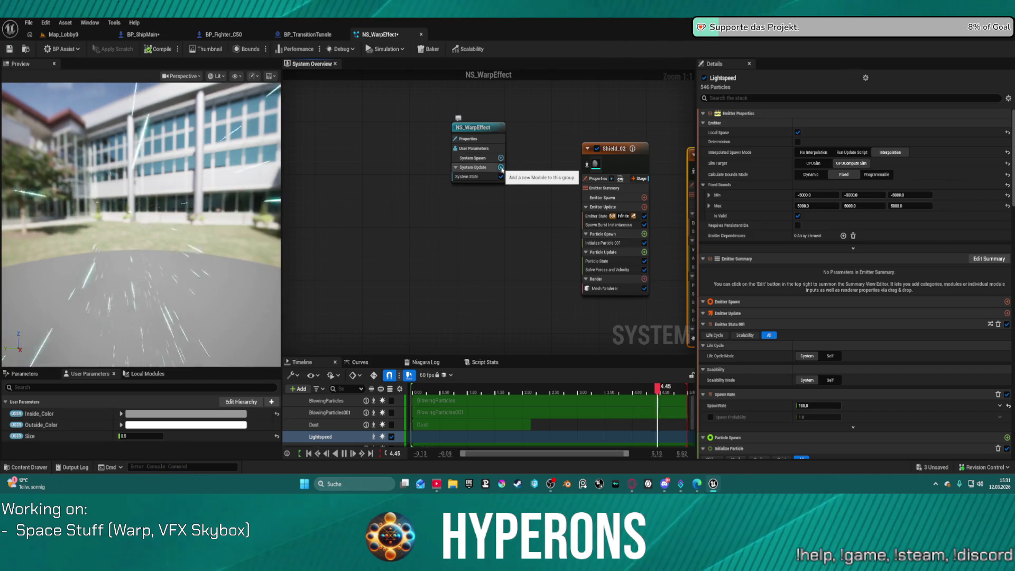
click(501, 167)
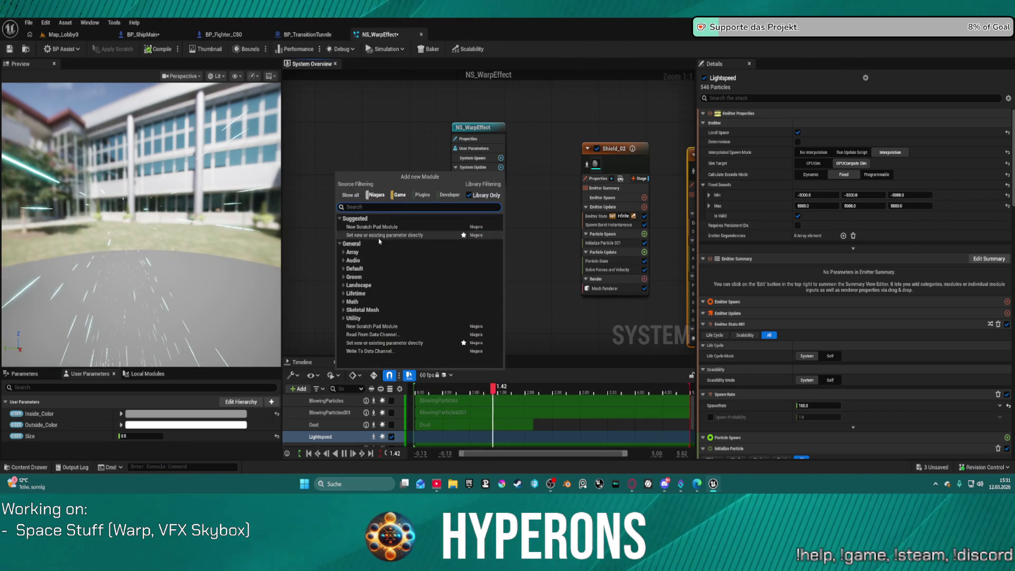
click(343, 294)
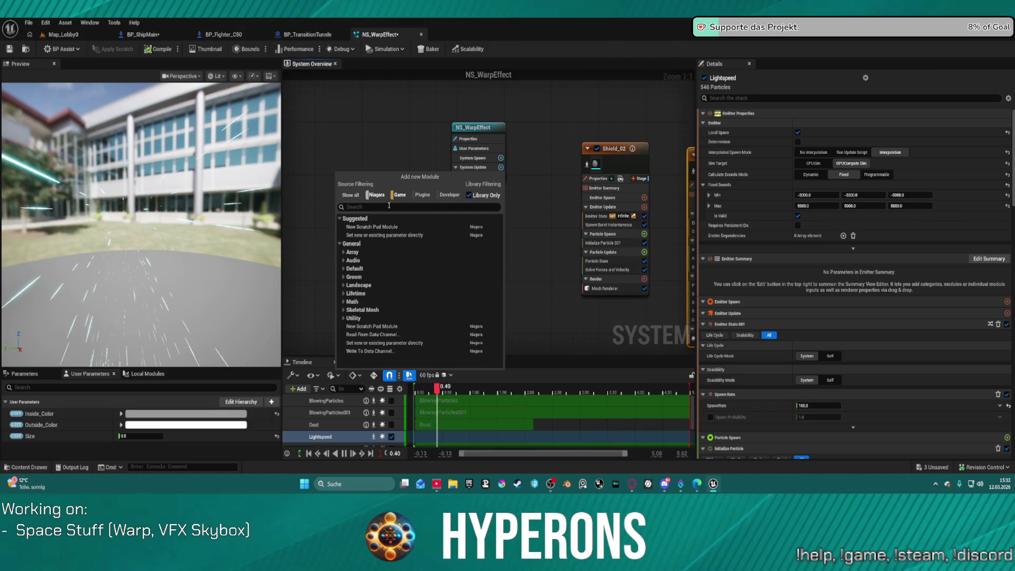
click(363, 310)
click(478, 179)
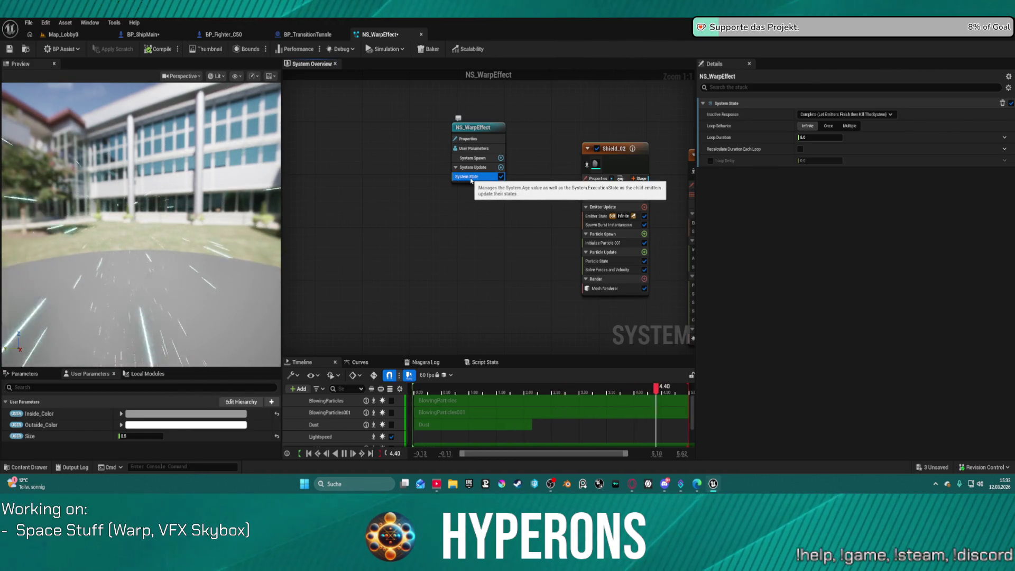
click(865, 114)
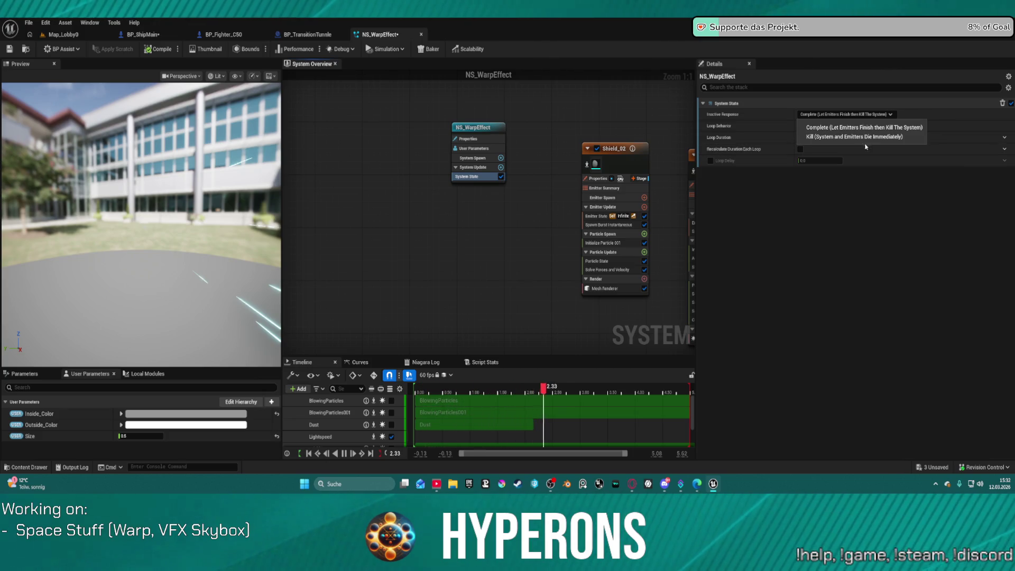
click(740, 126)
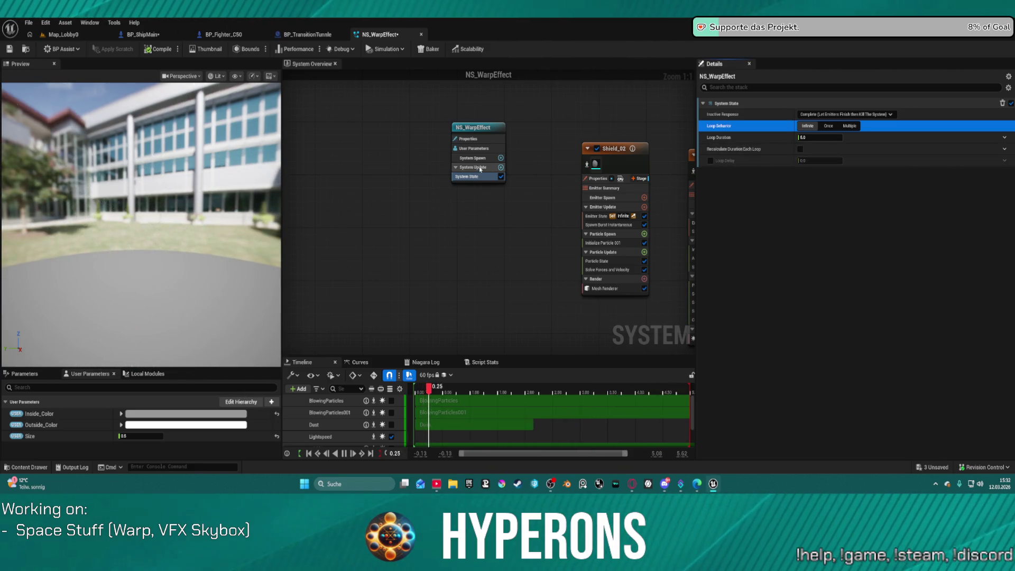
Step: Enter 10000 into each of NS_WarpEffect's Fixed Bounds fields
click(468, 138)
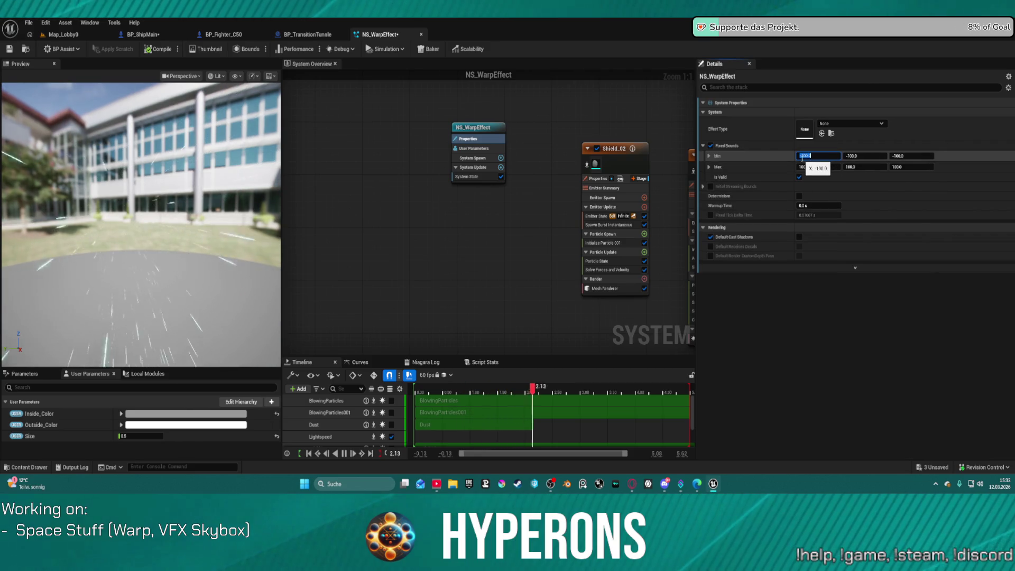
text(1000)
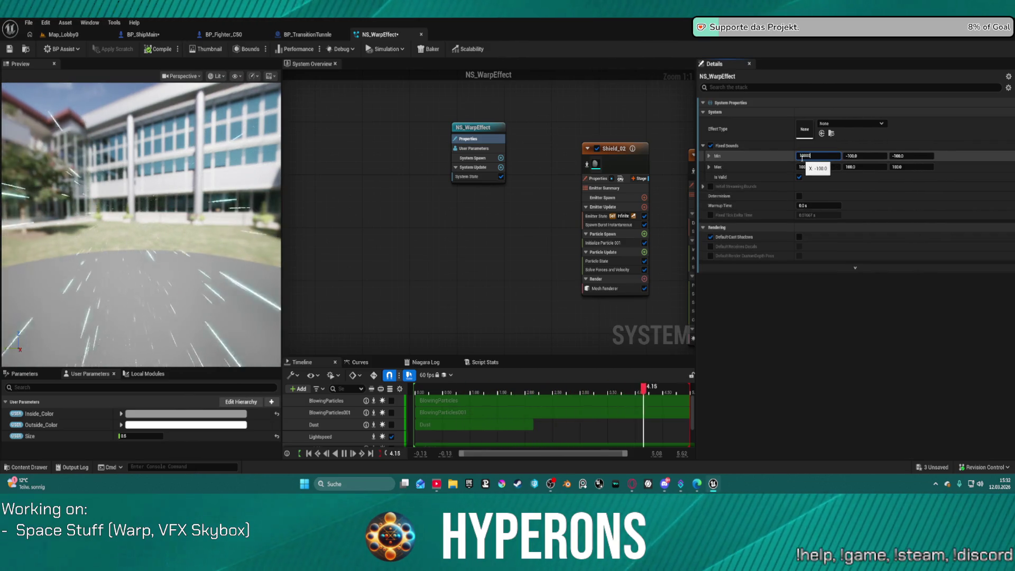
key(Return)
click(872, 154)
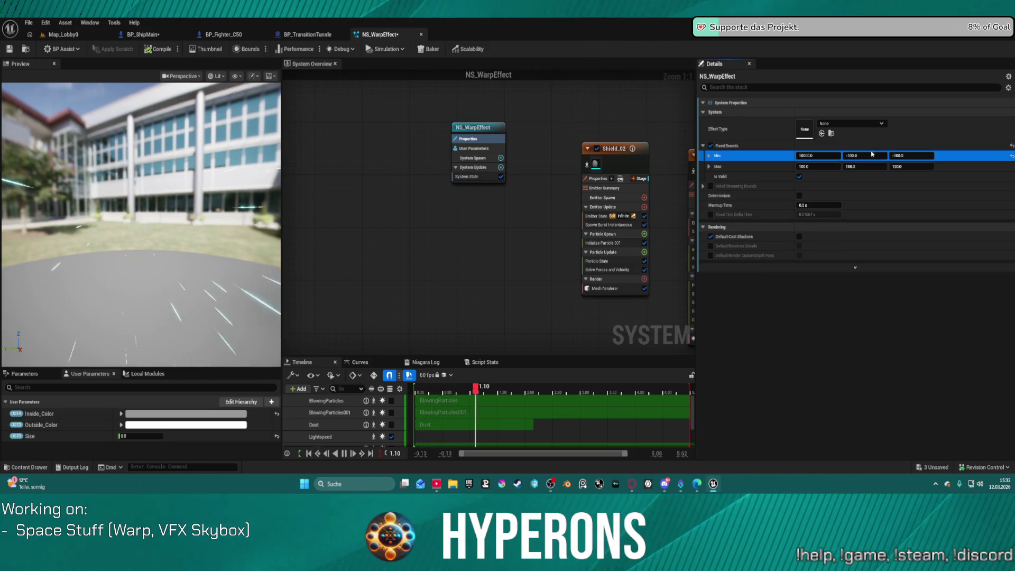
text(10000)
key(Tab)
text(10000.0)
key(Tab)
key(ctrl+v)
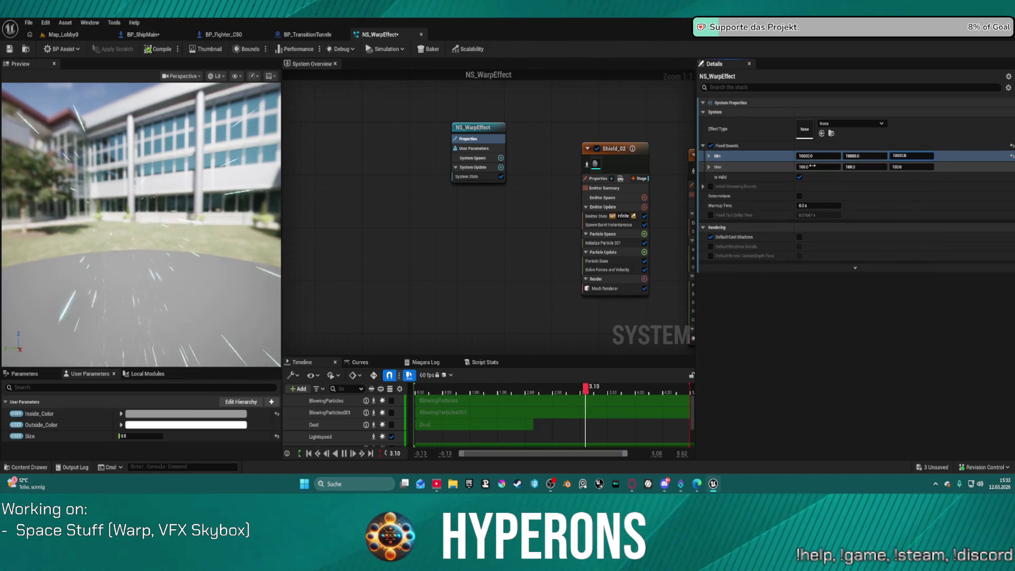
key(Tab)
text(10000.0)
key(Tab)
text(10000.0)
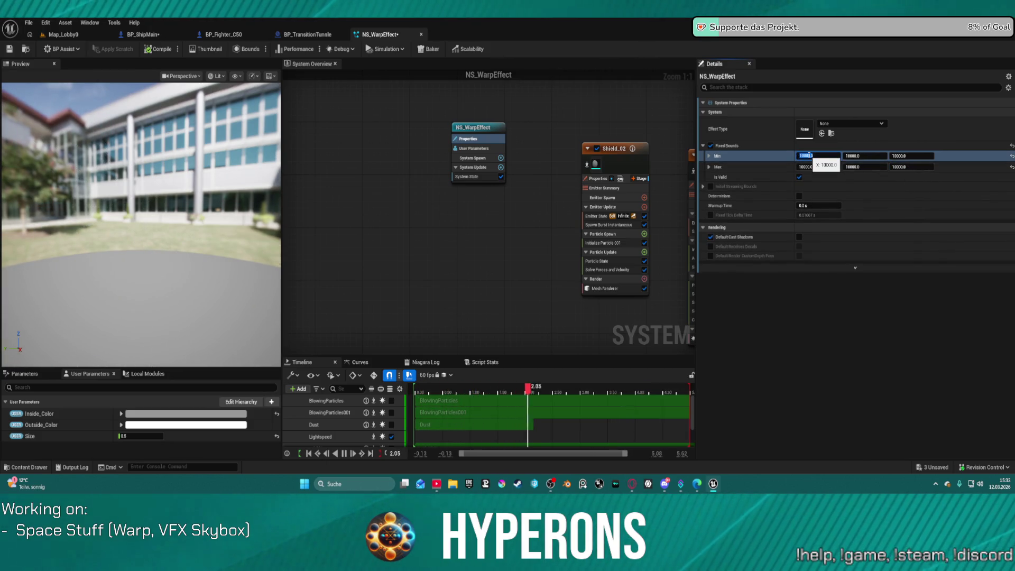
Step: Make the Min X, Y and Z fixed bounds negative so each reads -10000
text(-)
key(Tab)
key(Home)
text(-)
click(916, 165)
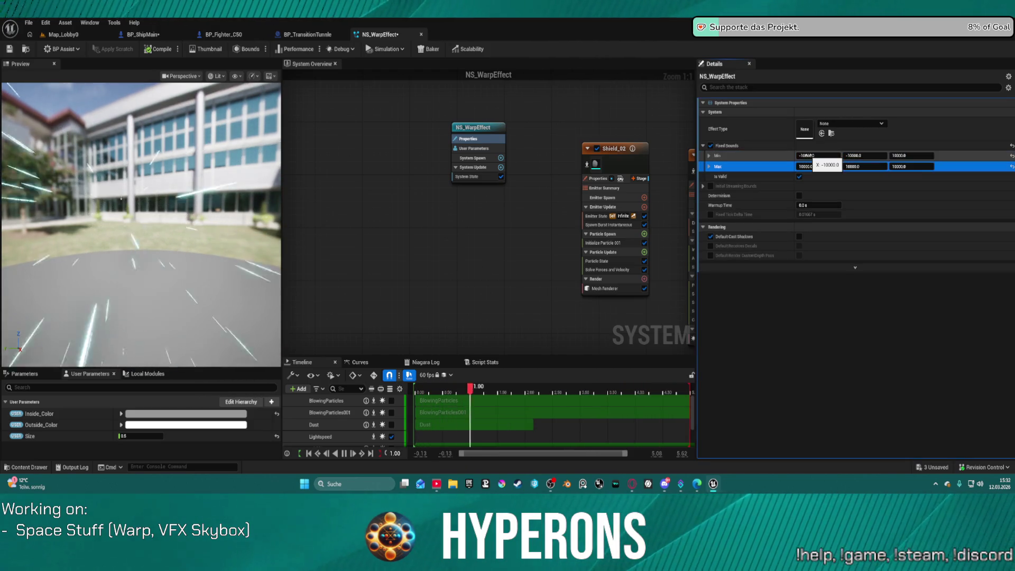
click(916, 155)
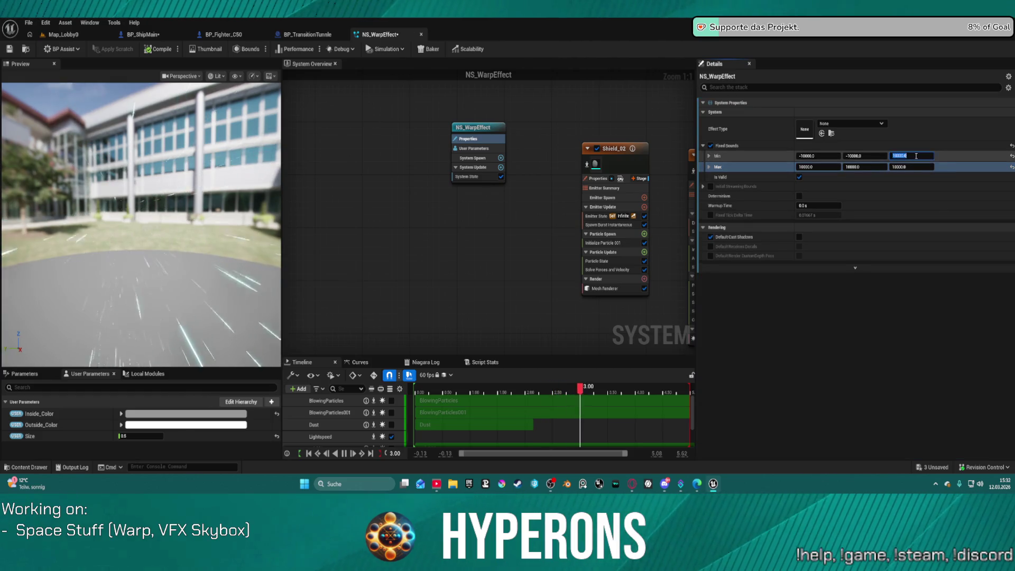
key(Home)
text(-)
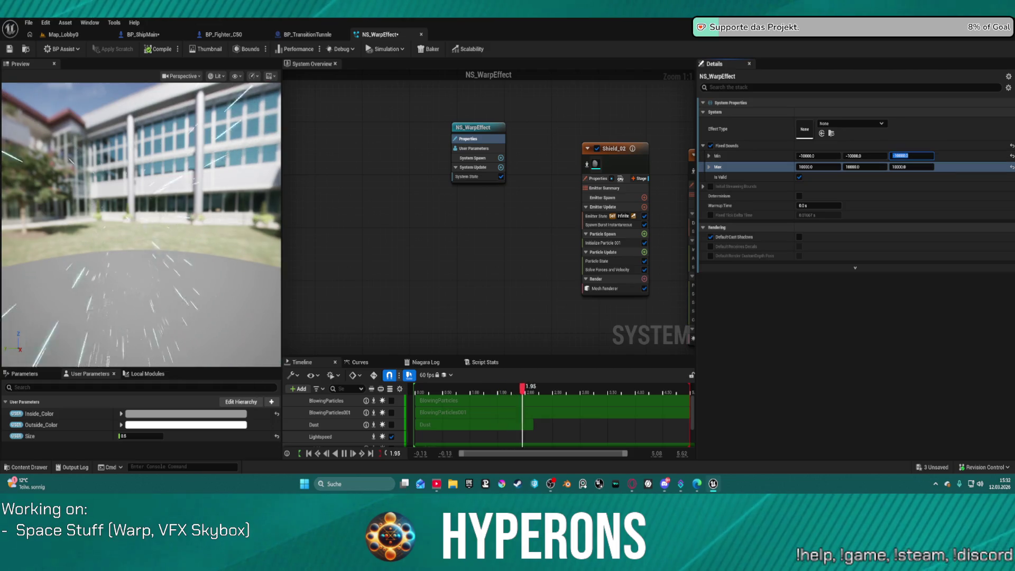
click(63, 34)
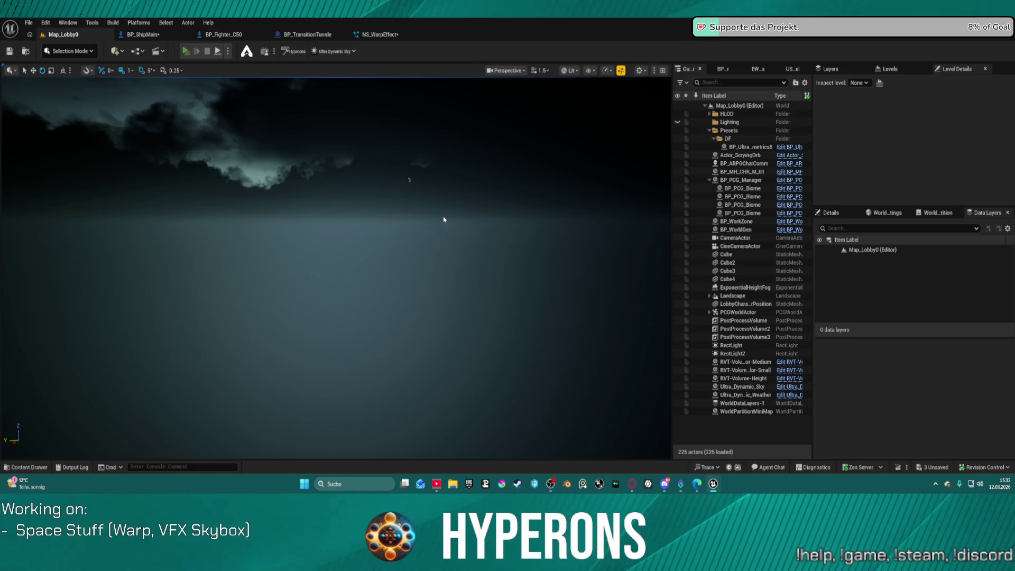
Step: Launch a standalone game with Alt+P and start playing with the existing character
key(alt+p)
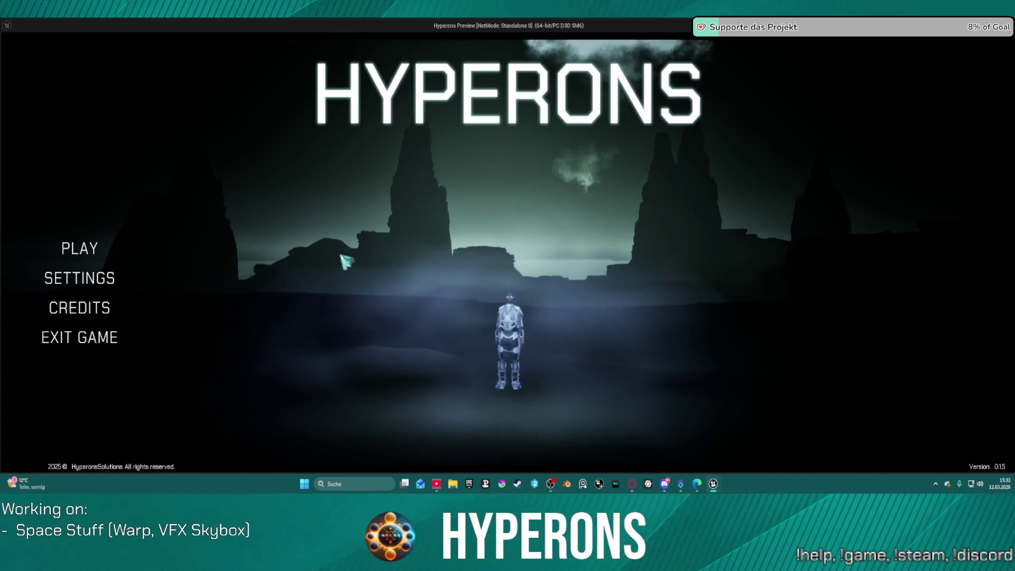
click(80, 250)
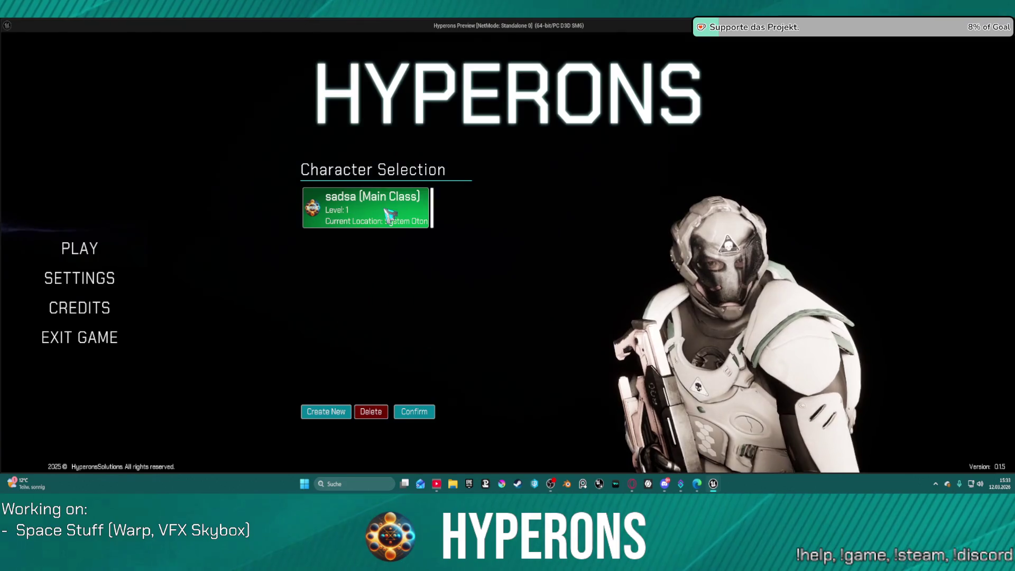
click(369, 227)
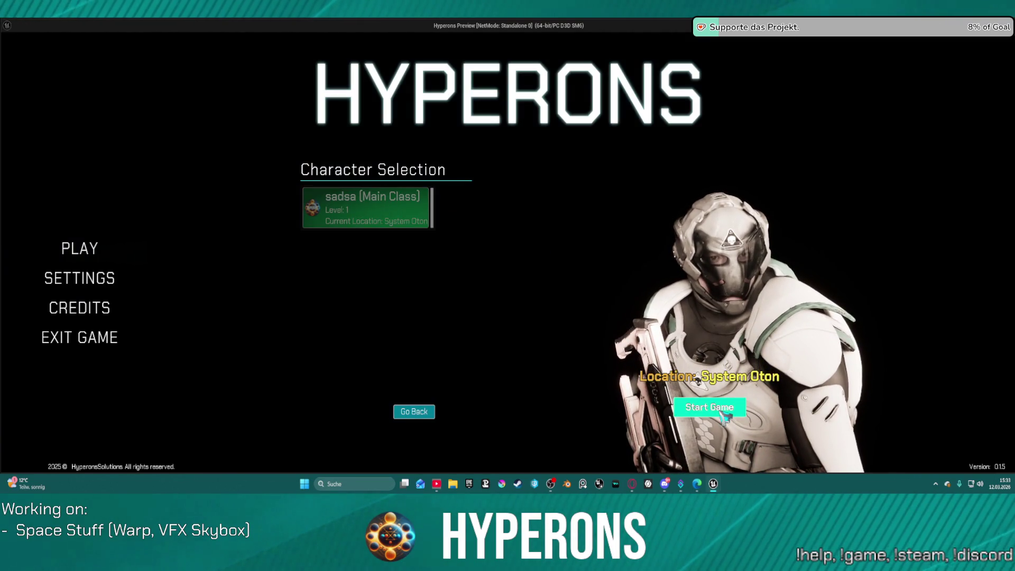
click(722, 412)
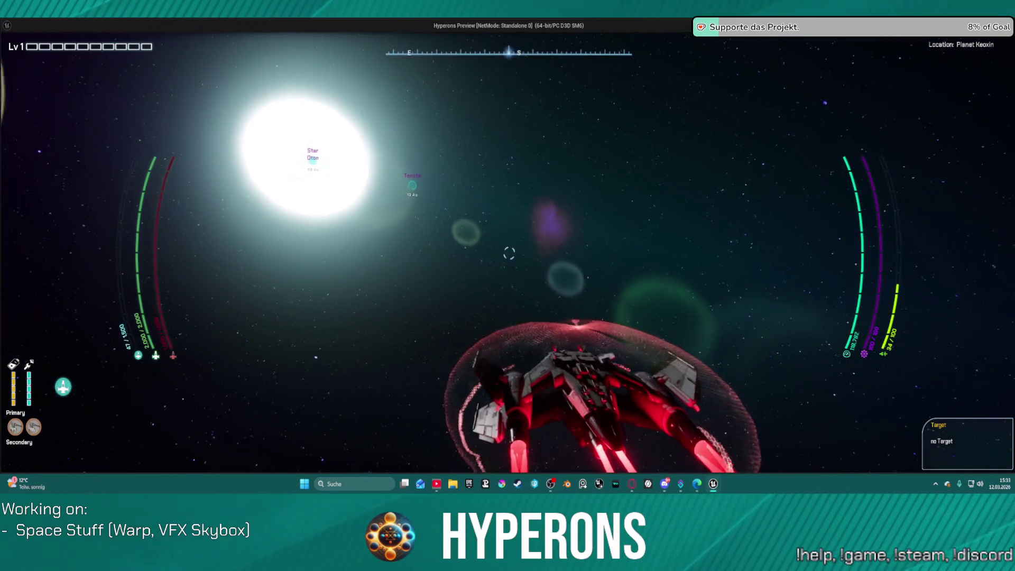
Step: Target the Tencta gate, engage the hyperdrive warp, and close the preview
key(t)
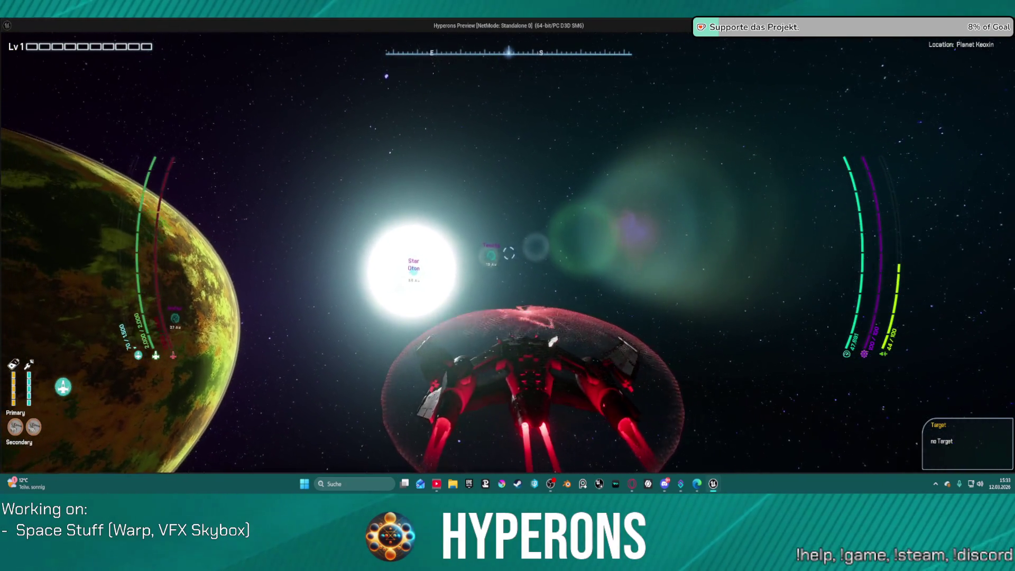
key(j)
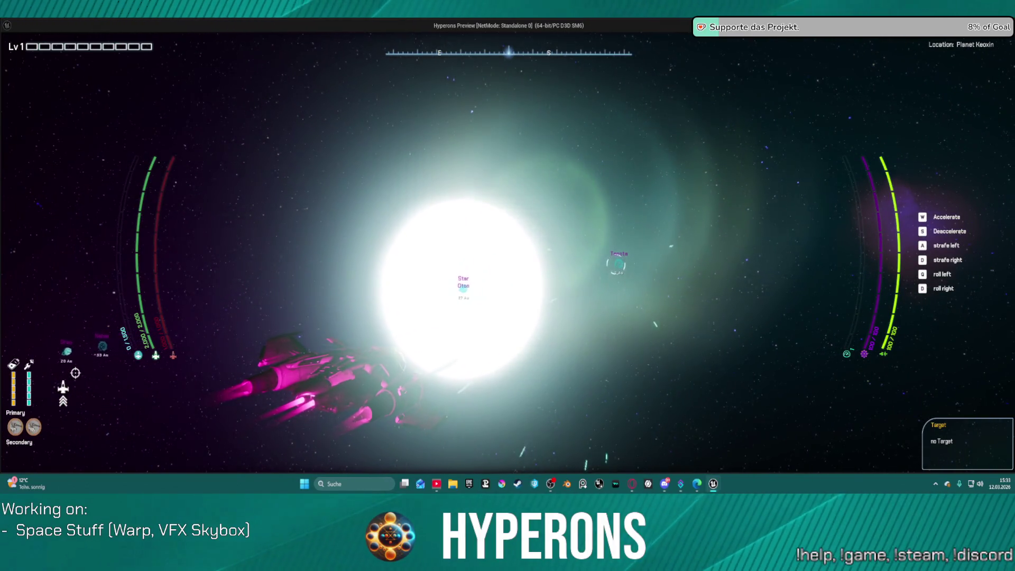
key(Escape)
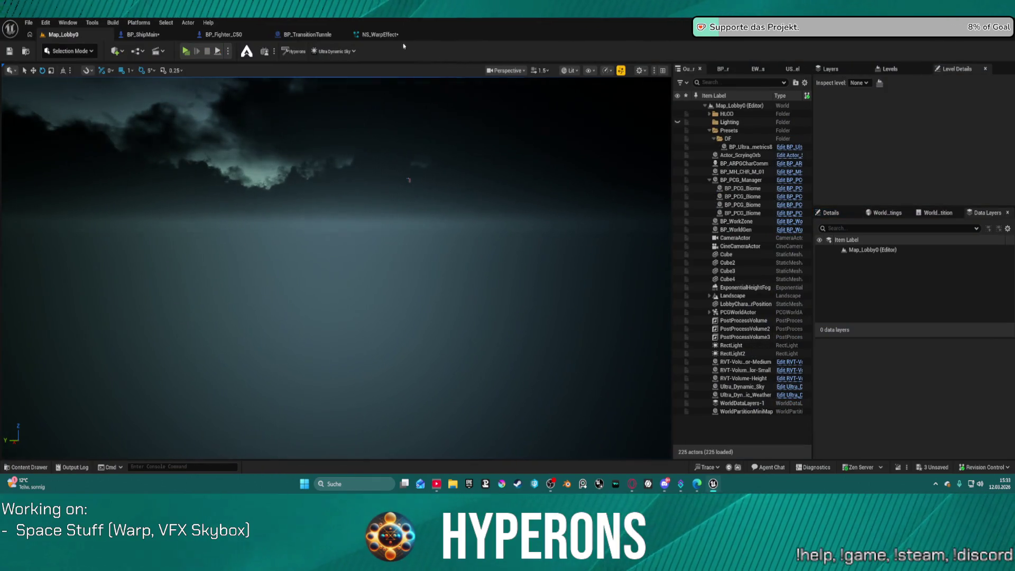
Step: Uncheck Fixed Bounds in NS_WarpEffect's System Properties, adding no System Spawn module
click(377, 35)
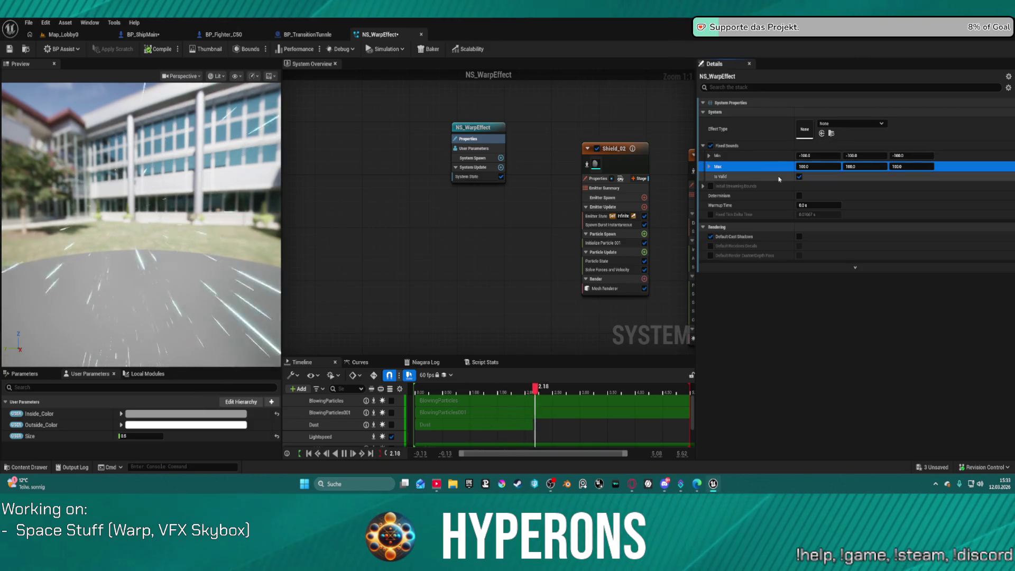
click(710, 146)
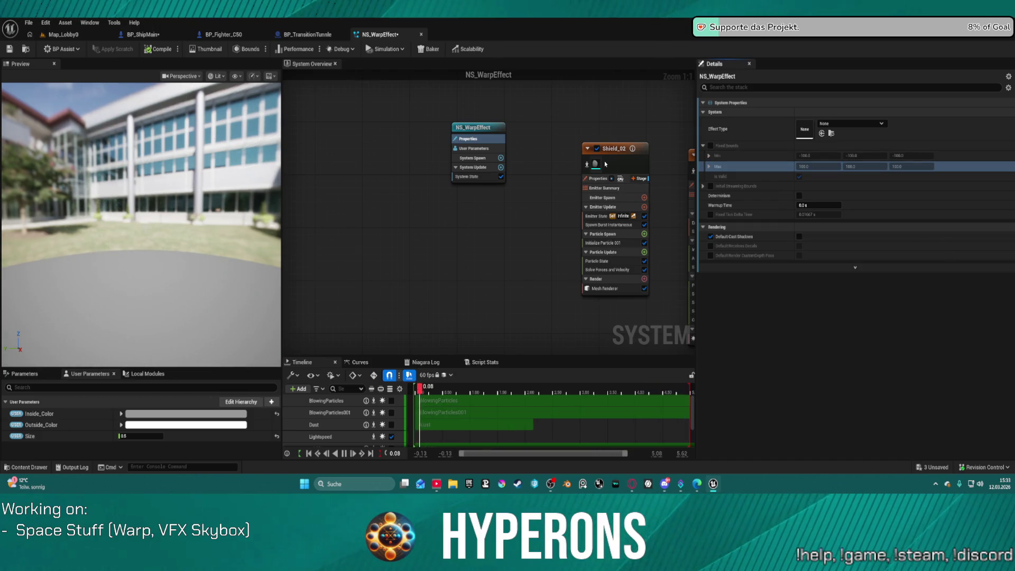
click(473, 157)
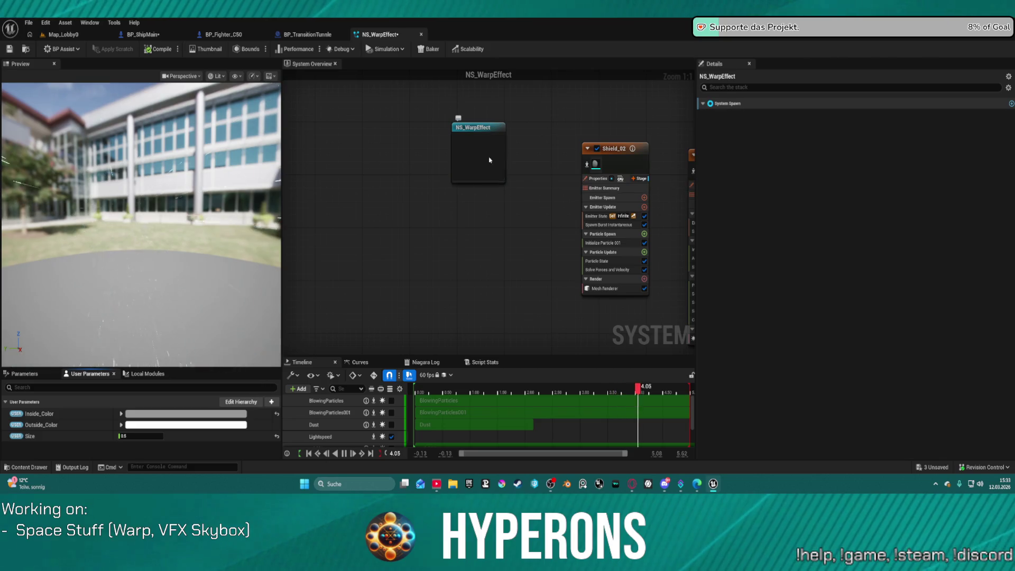
click(501, 158)
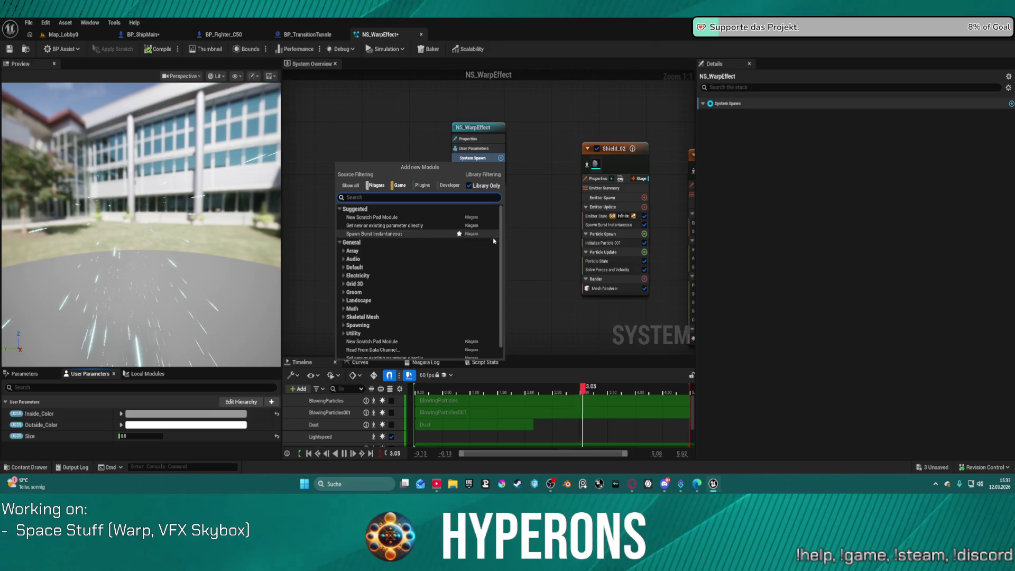
click(626, 119)
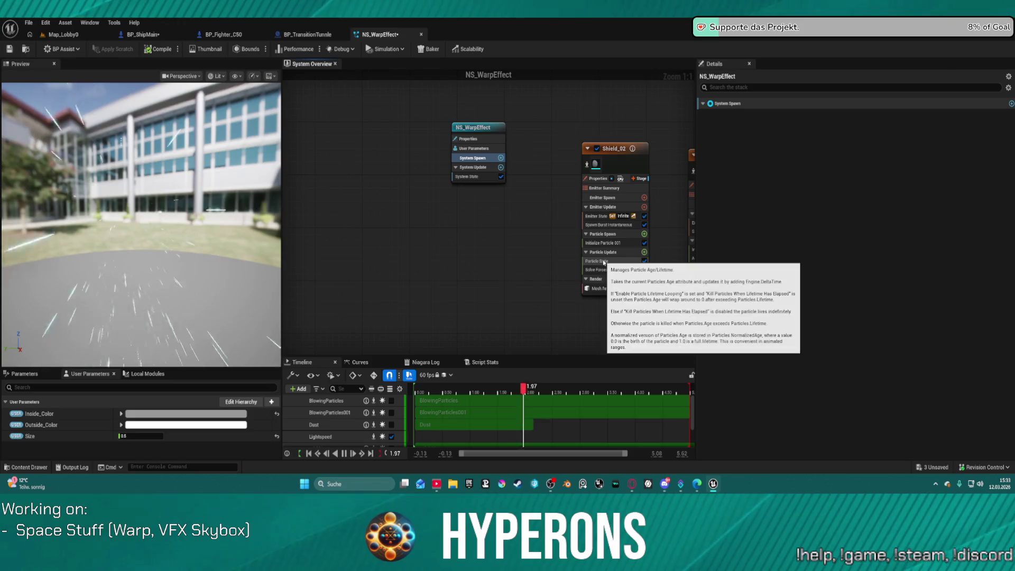
key(Home)
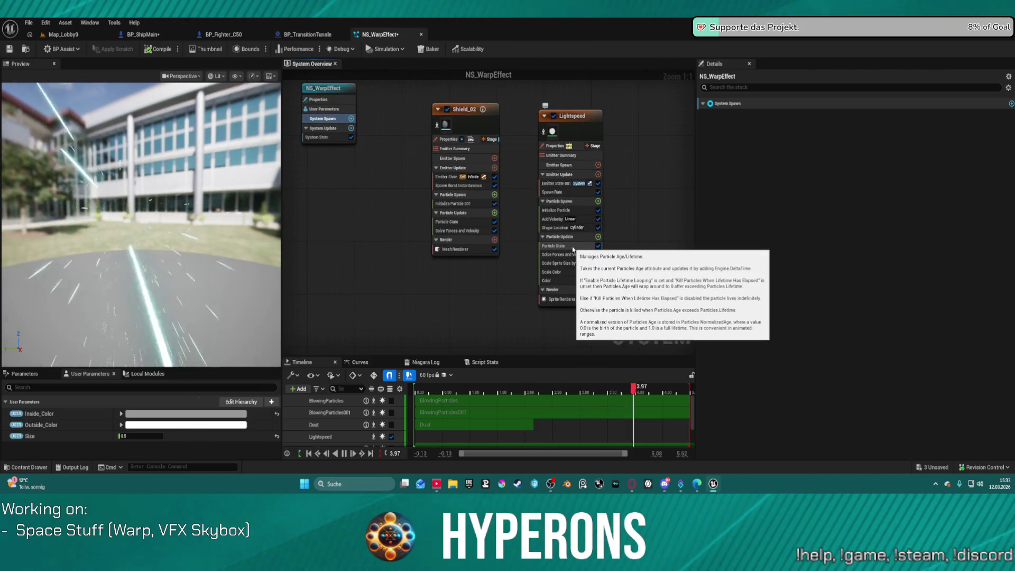
Step: Review Lightspeed's Particle State, Solve Forces and Velocity, and Scale Sprite Size by Speed modules
click(561, 246)
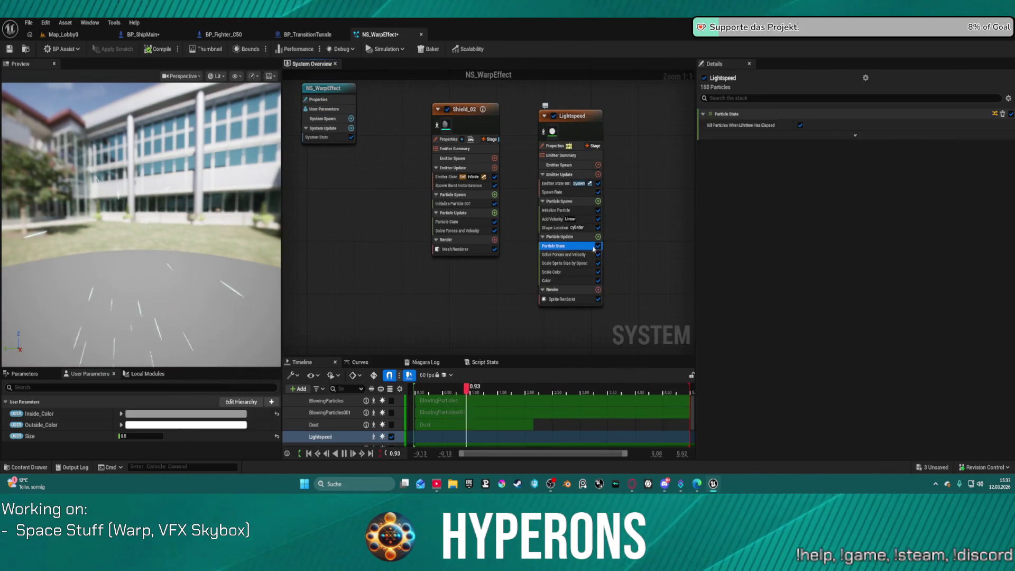
mouse_move(584, 248)
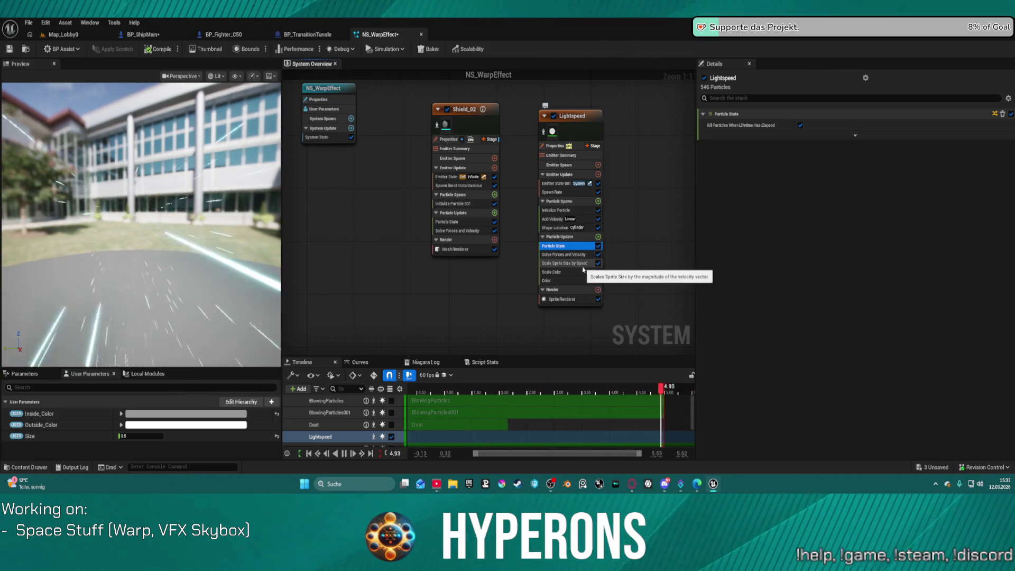
click(577, 254)
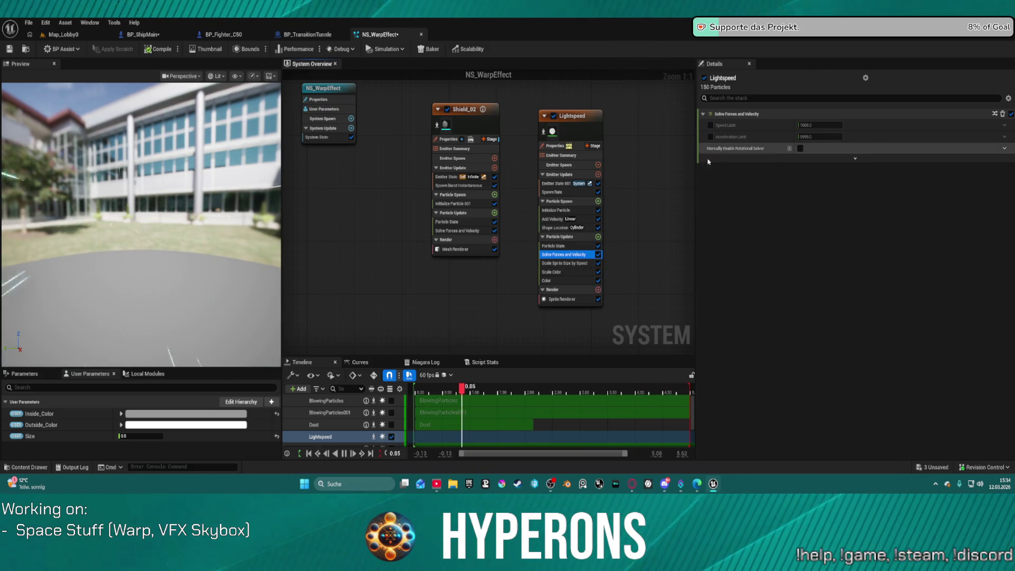
click(565, 262)
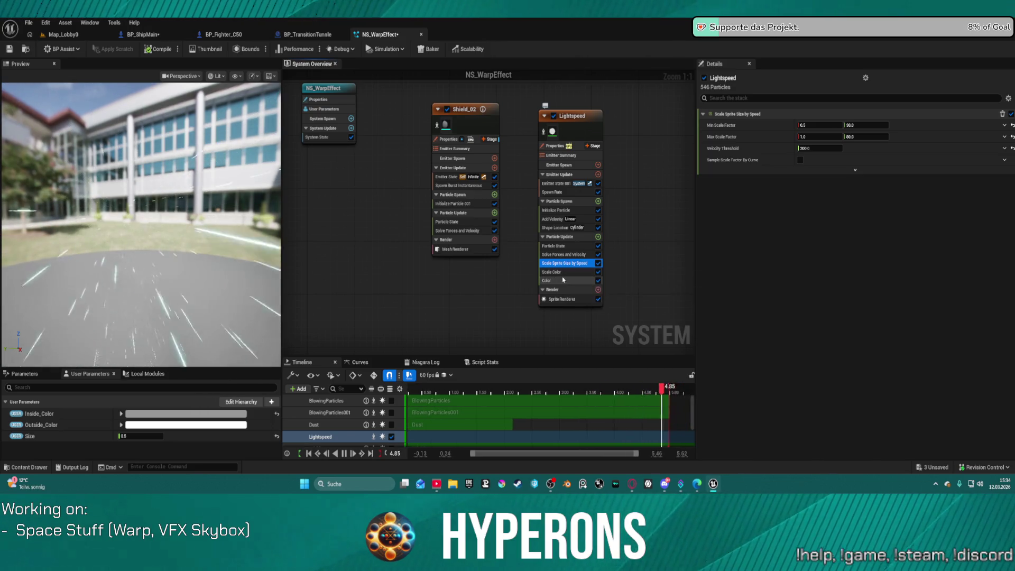
Step: Add an Inherit Velocity module to Lightspeed's Particle Update, scaled 1.0 on each axis
click(598, 237)
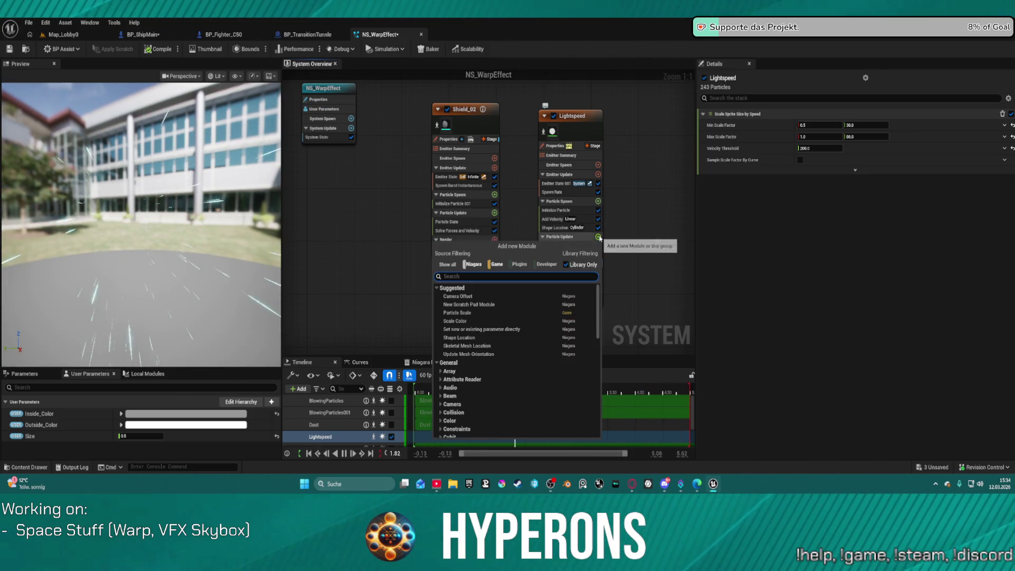
text(velo)
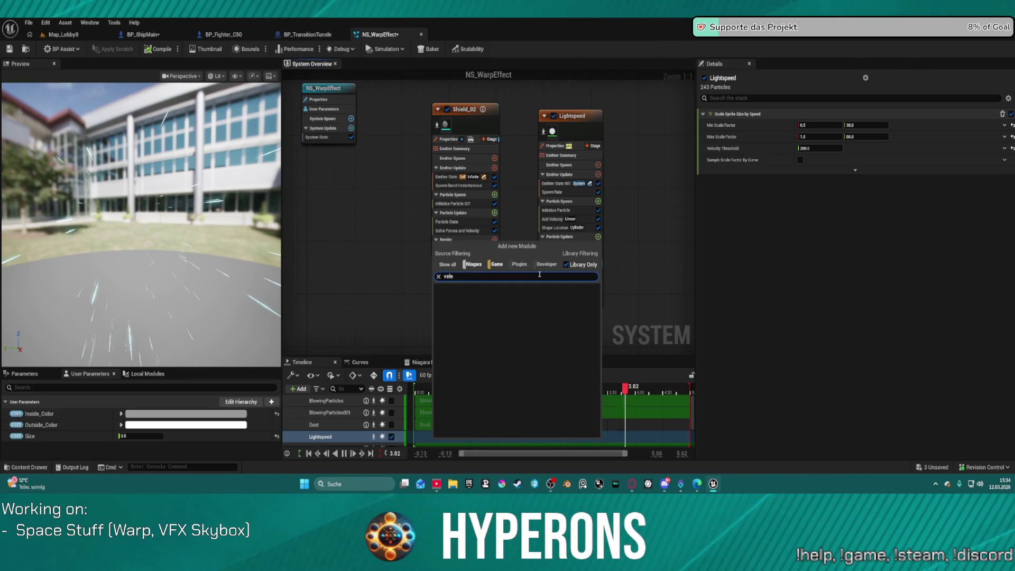
key(BackSpace)
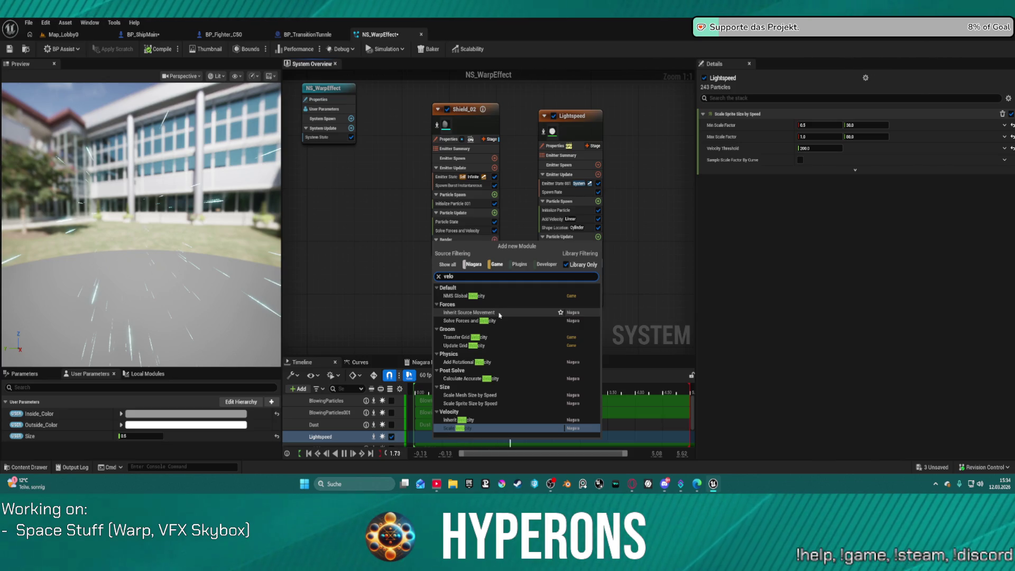
click(458, 420)
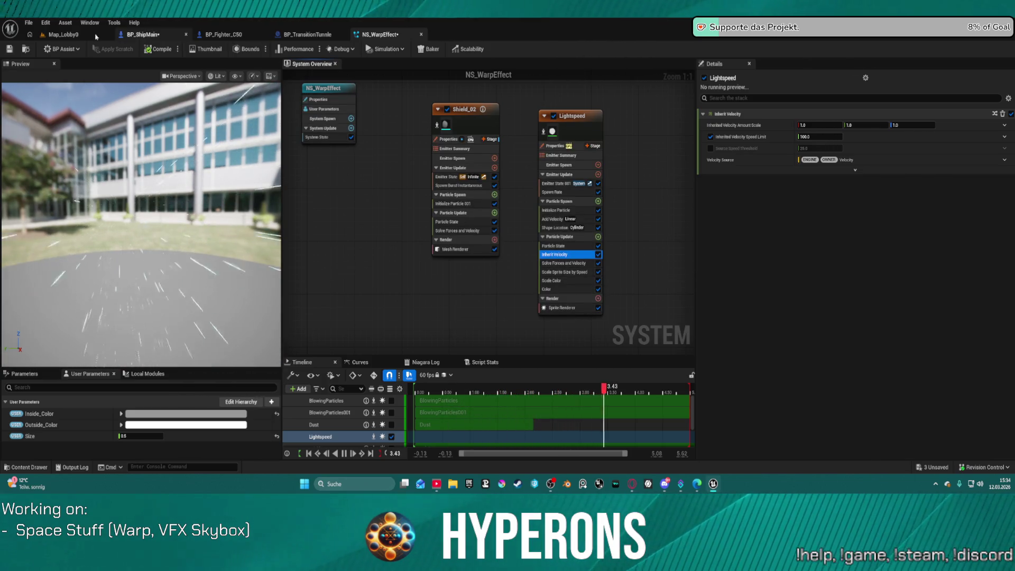
click(63, 34)
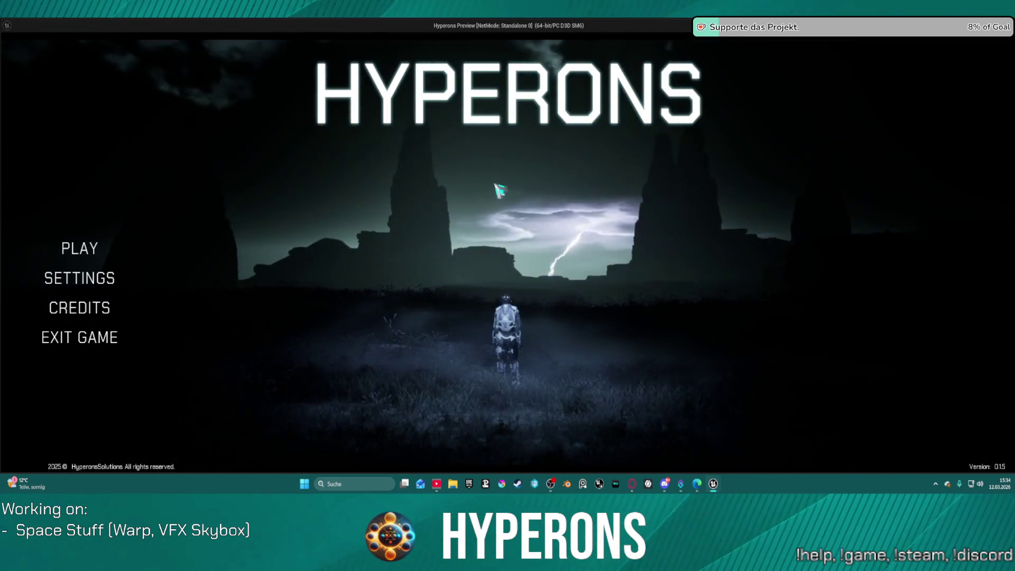
Step: Start a game with the existing character, test the warp, then exit the preview
click(97, 250)
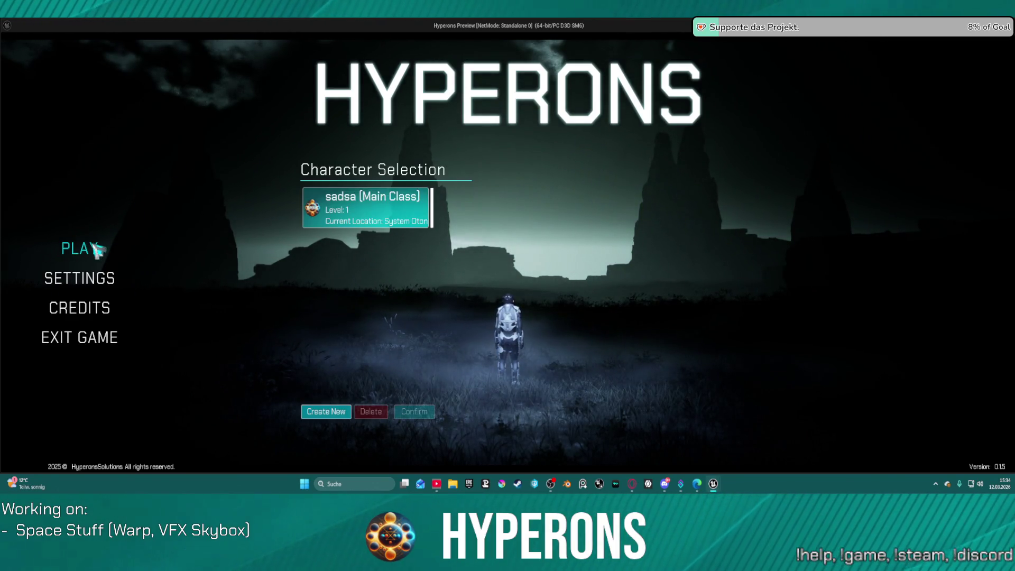
click(363, 191)
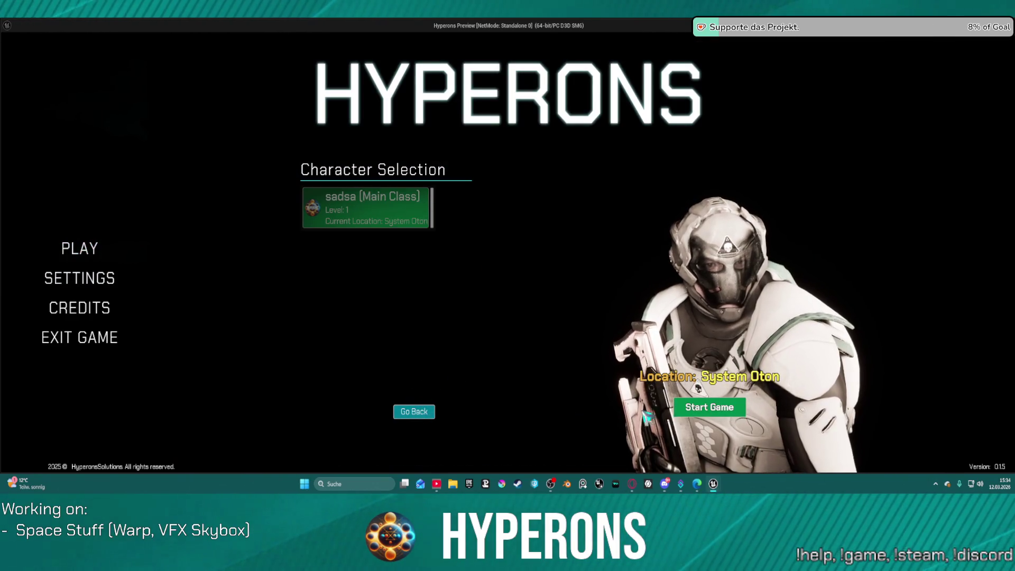
click(690, 413)
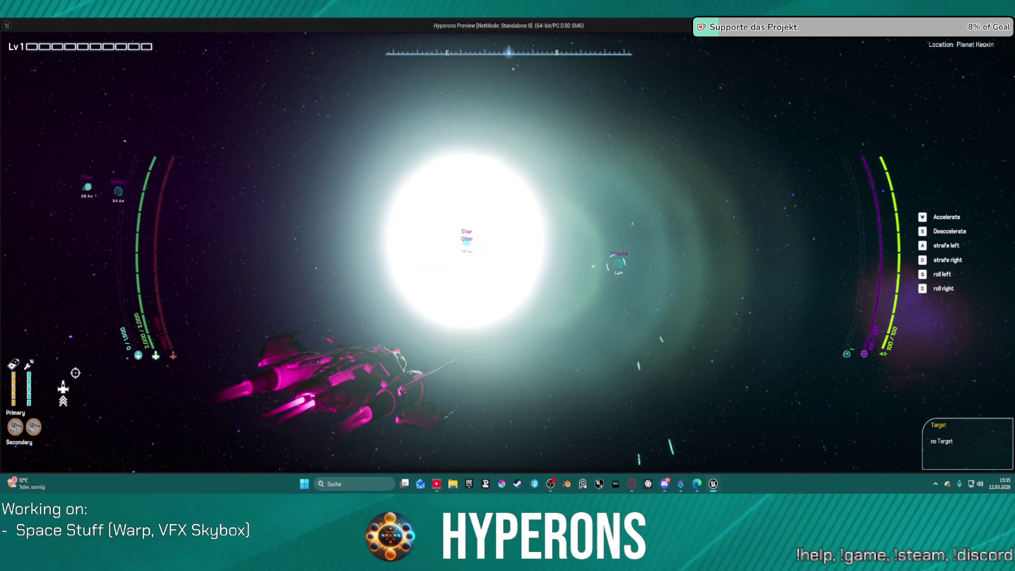
key(Escape)
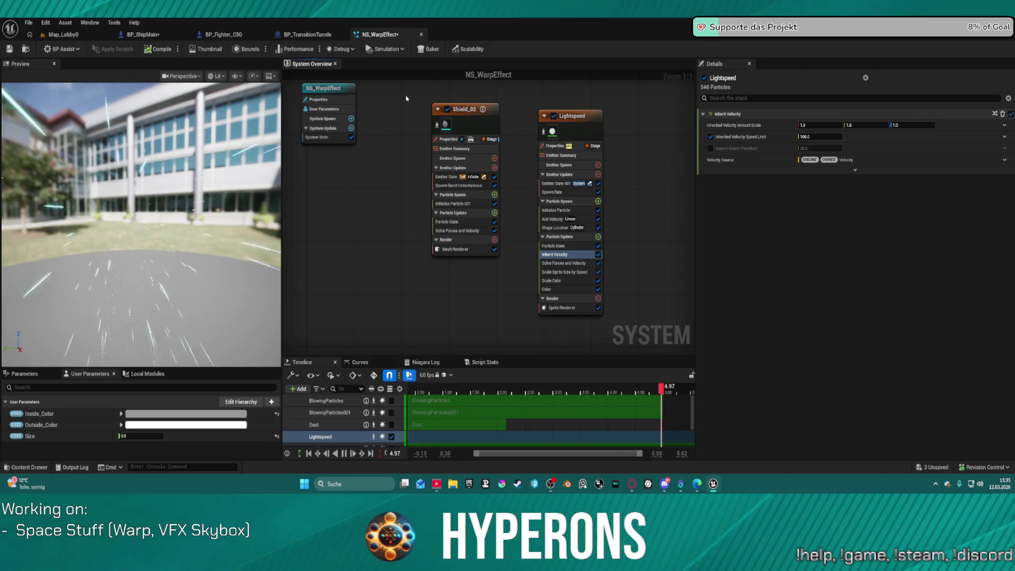
Step: Check Shield_02's properties, then disable the Lightspeed emitter's Inherit Velocity module
click(478, 121)
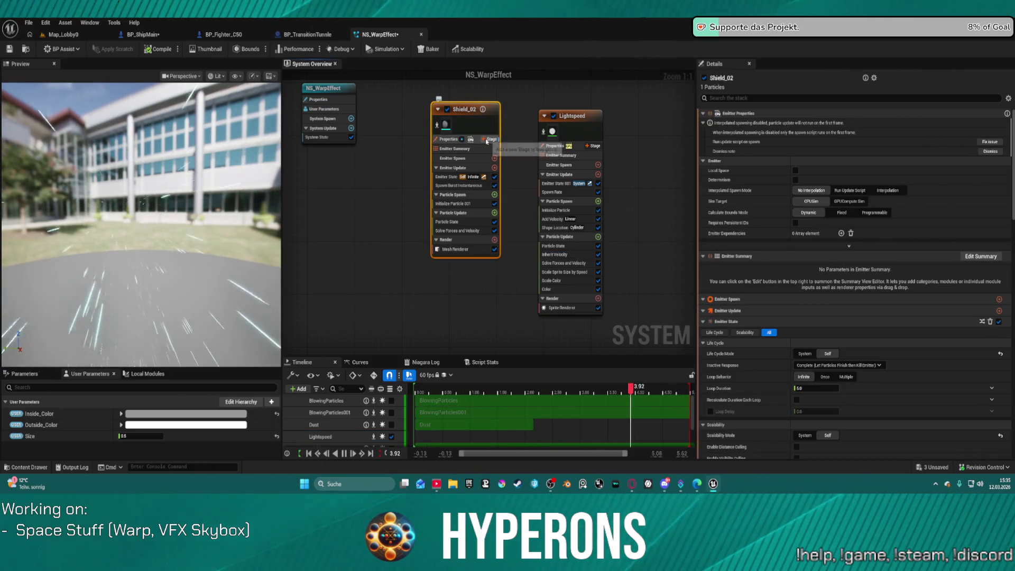
click(604, 258)
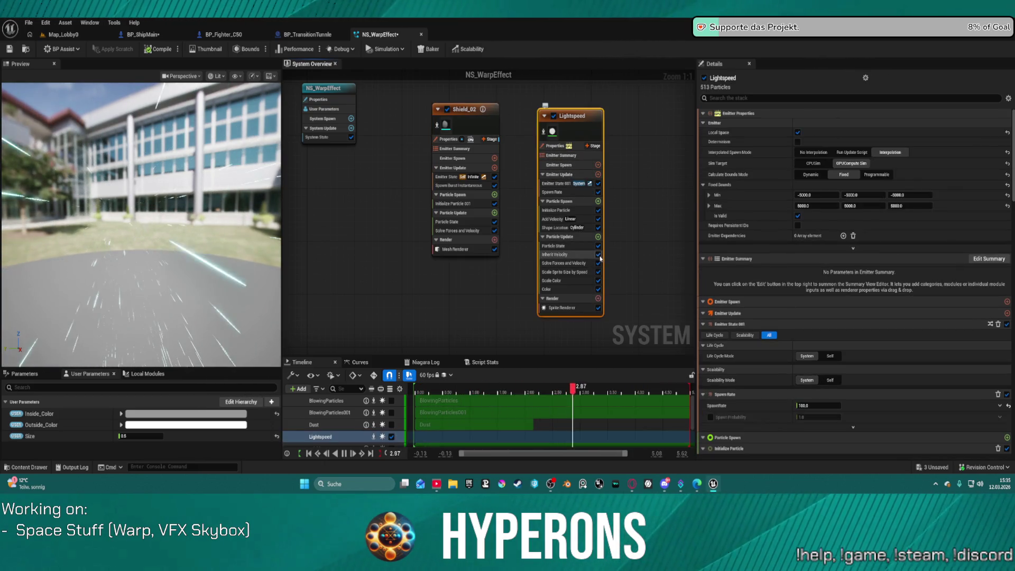
click(598, 255)
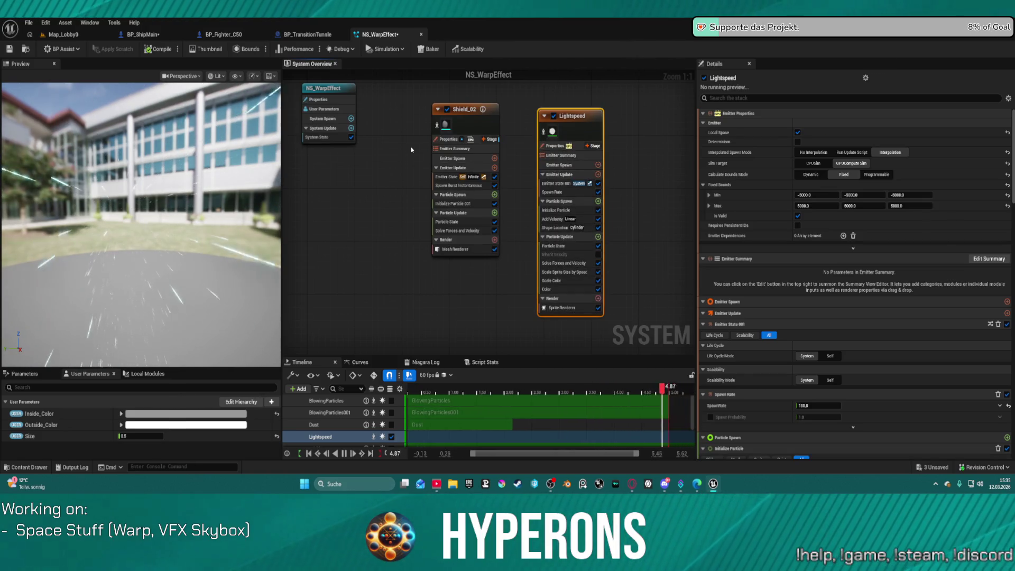
Step: Reframe the system overview and show NS_WarpEffect's System State settings, looping infinitely
key(Home)
click(374, 199)
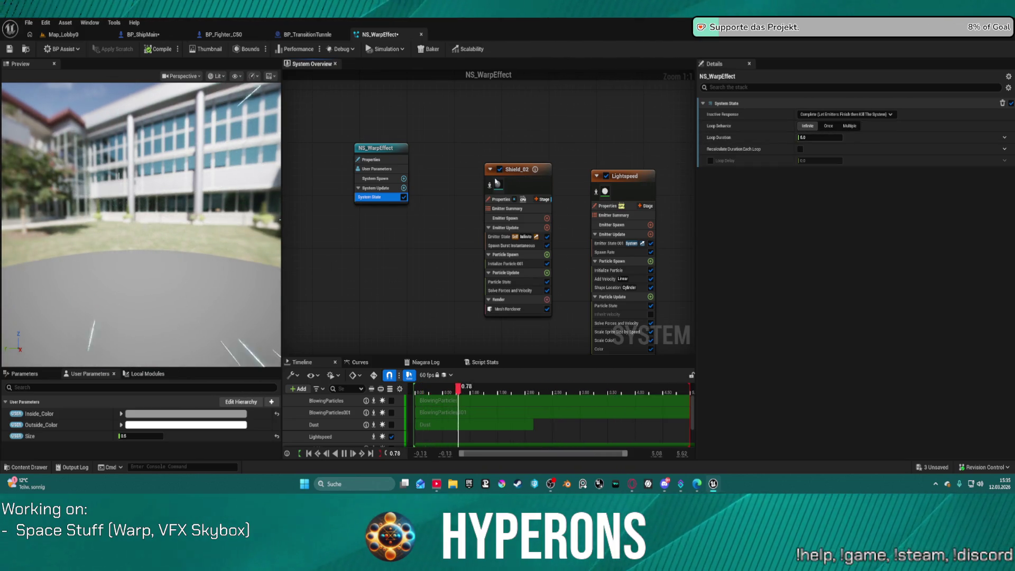
click(404, 187)
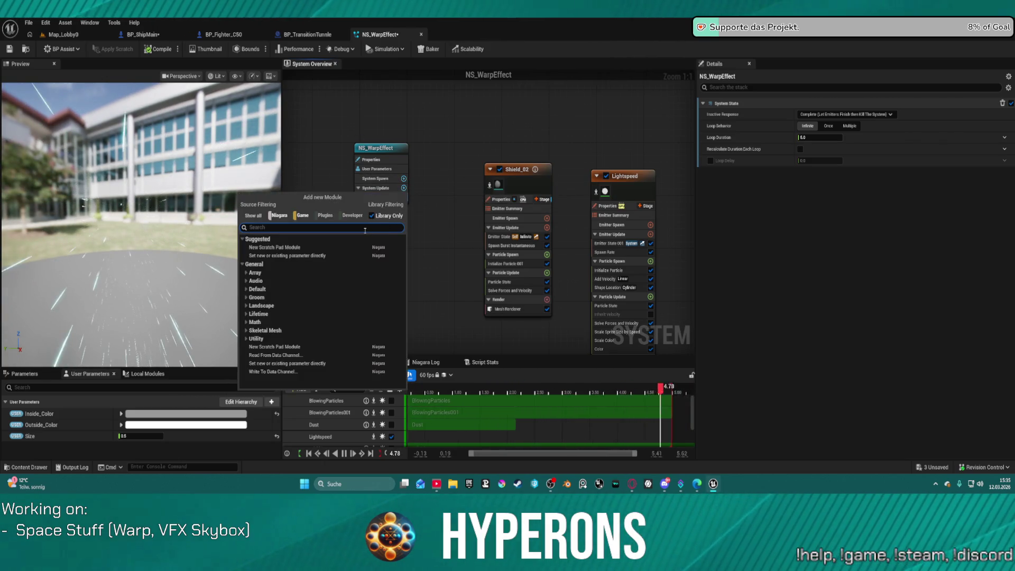
Step: Search the System Update module list for 'lo', 'vel' and 'update'
text(lo)
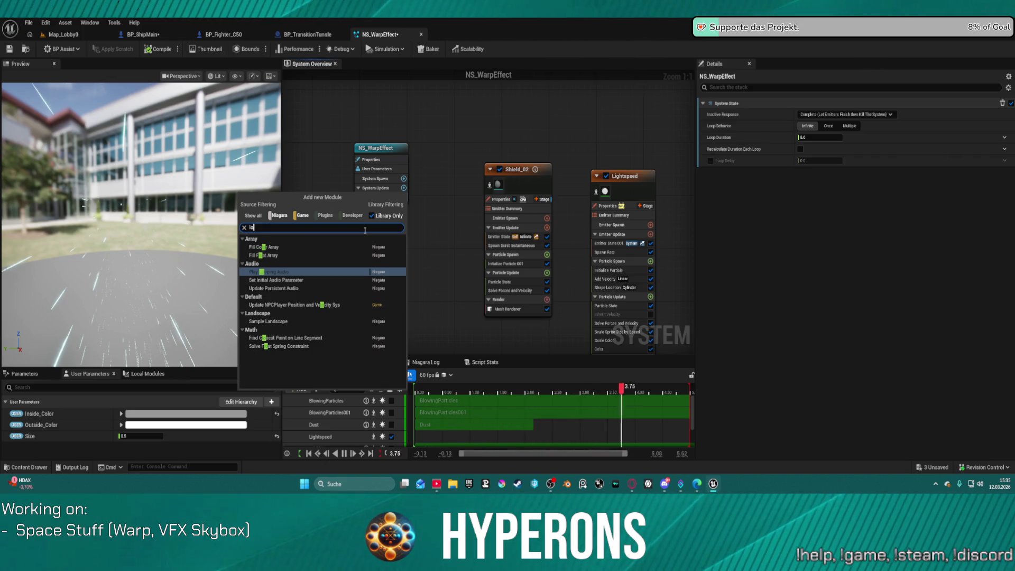
key(BackSpace)
key(BackSpace)
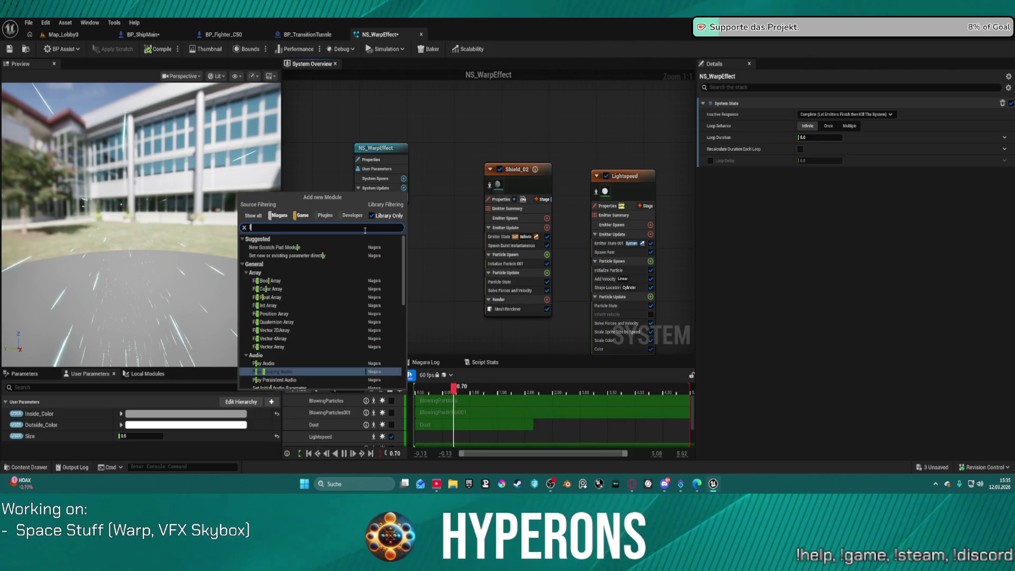
text(vel)
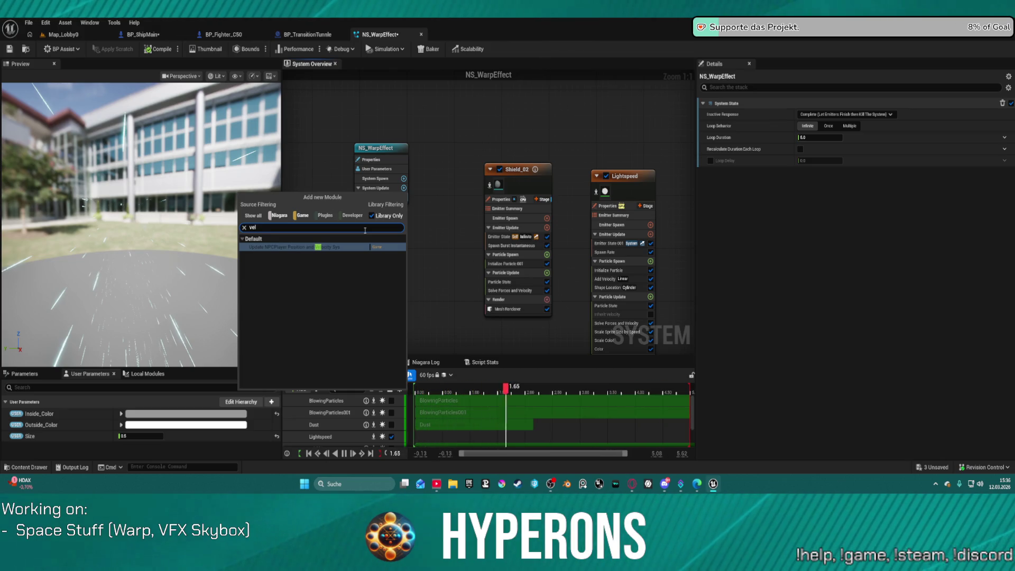
key(BackSpace)
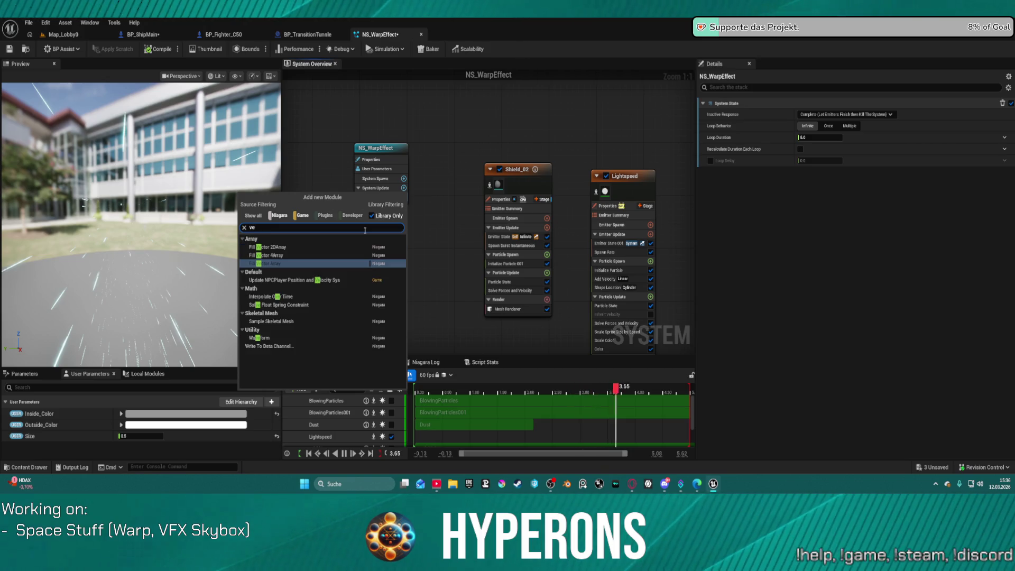
key(BackSpace)
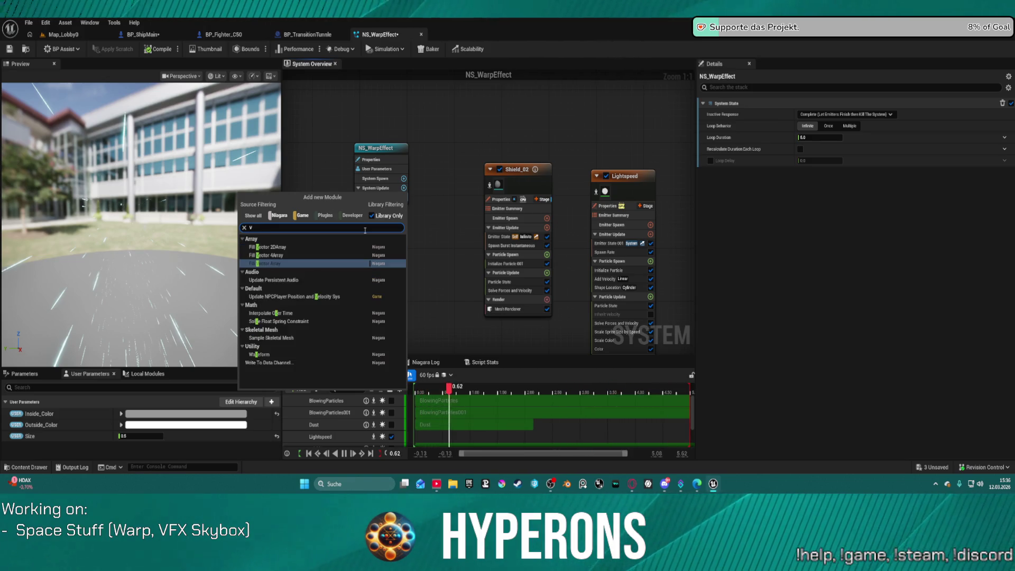
key(BackSpace)
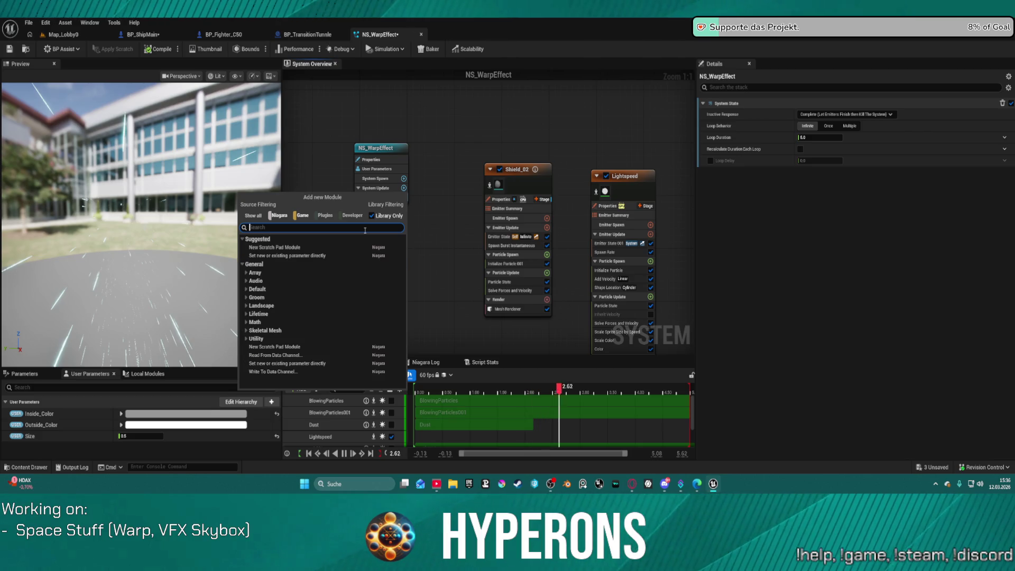
text(update)
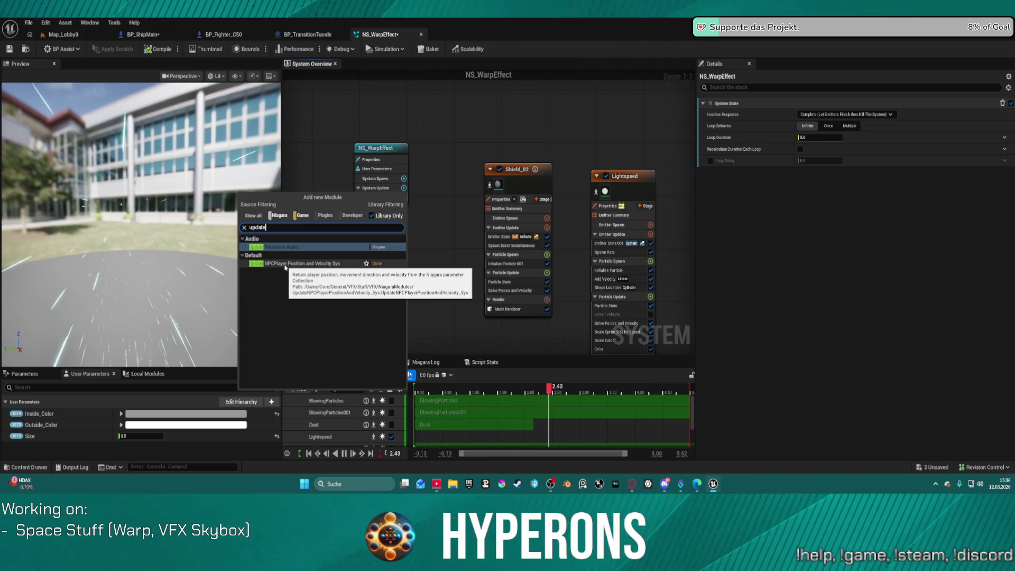
Step: Close the module list without adding anything and turn on the preview's Bounds display
click(417, 98)
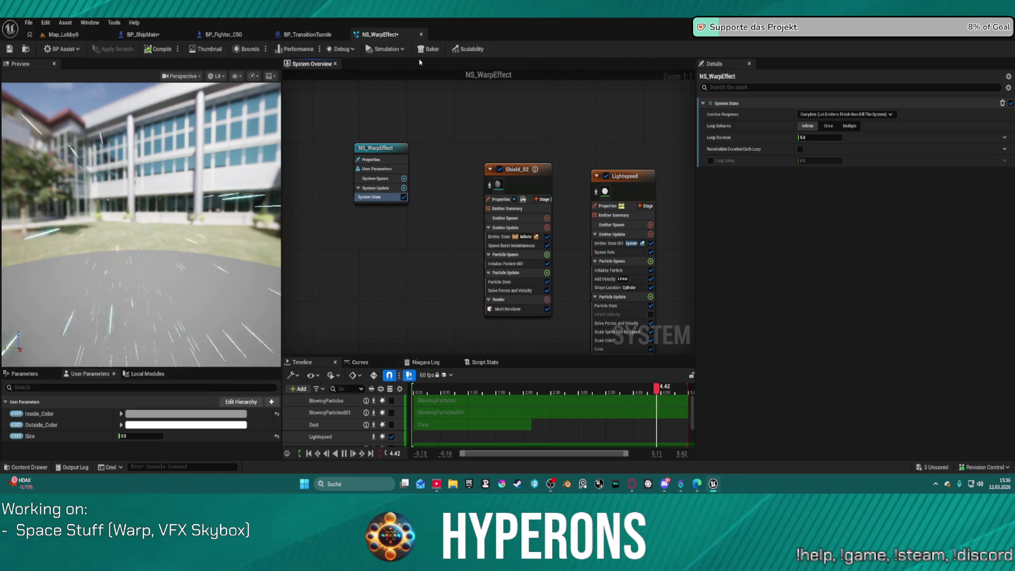
click(402, 49)
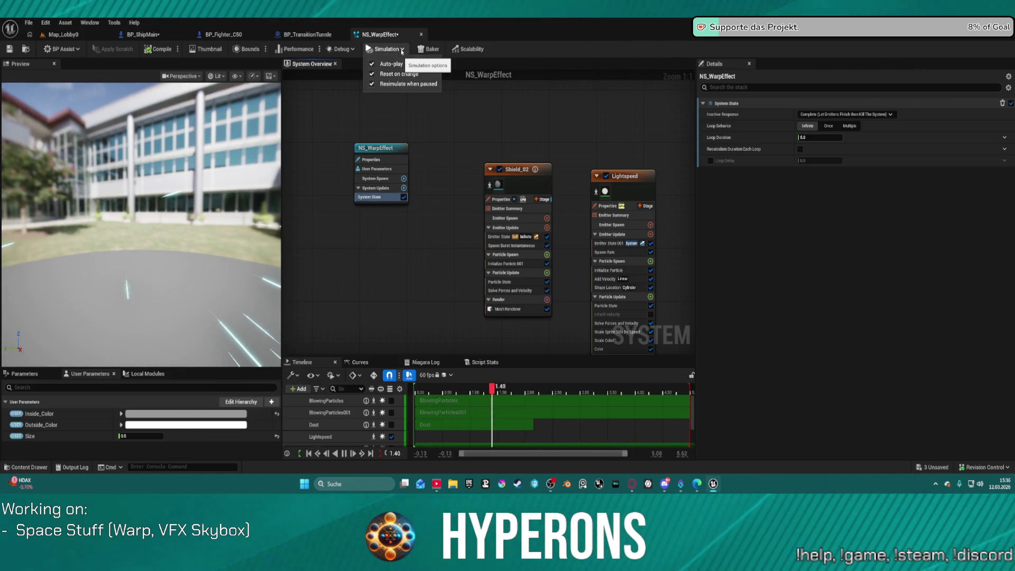
click(248, 49)
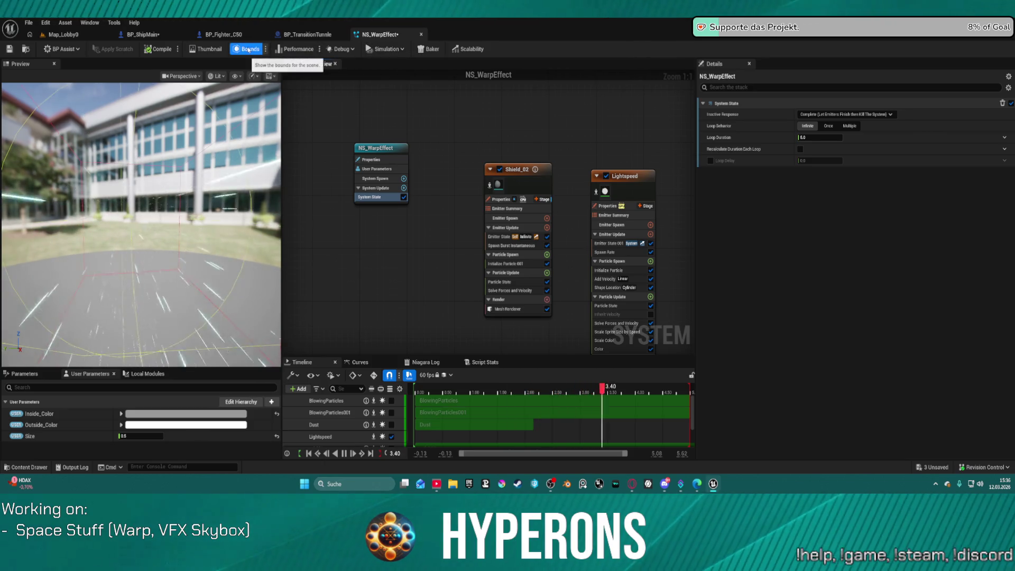
Step: Turn the Bounds display back off and show NS_WarpEffect's System Properties with its fixed bounds
click(266, 49)
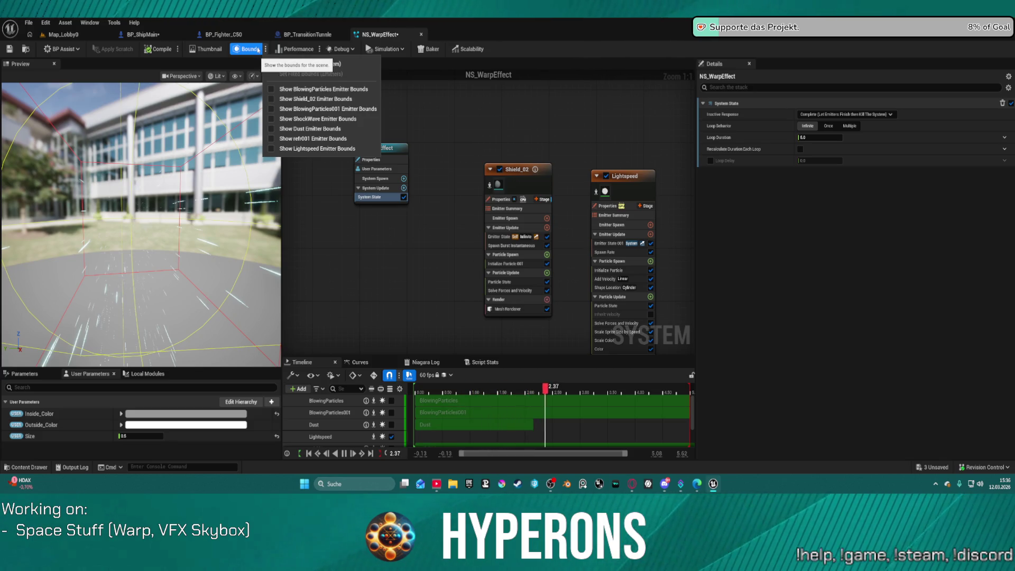
click(258, 50)
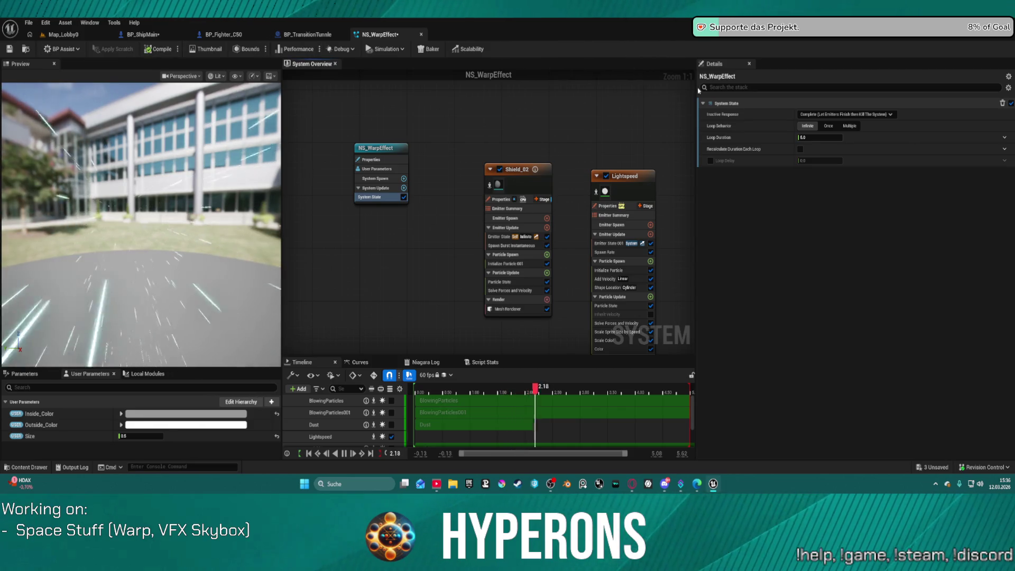
click(383, 154)
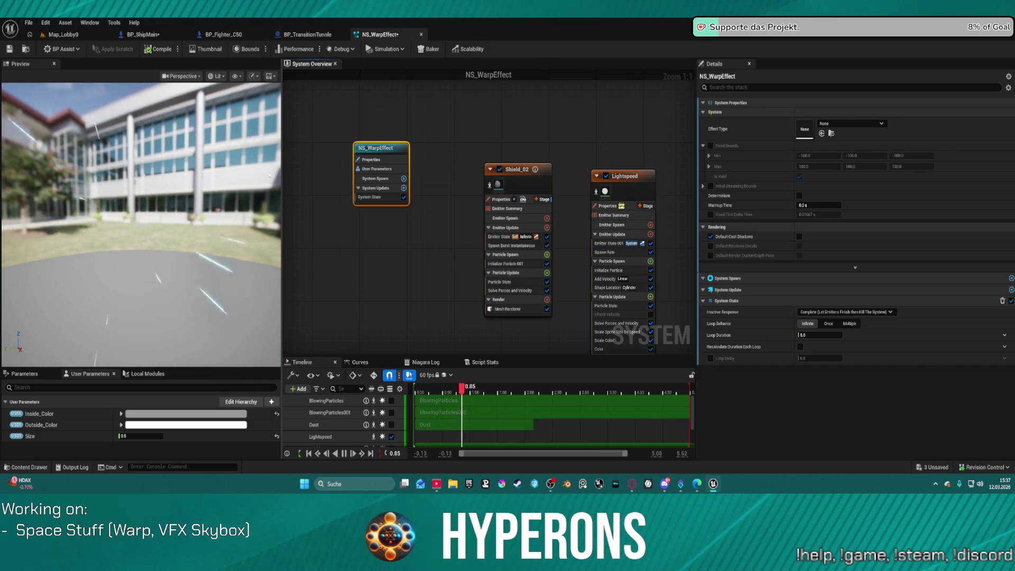
Step: Select the Lightspeed emitter to show Local Space on and fixed bounds of ±5000
click(627, 184)
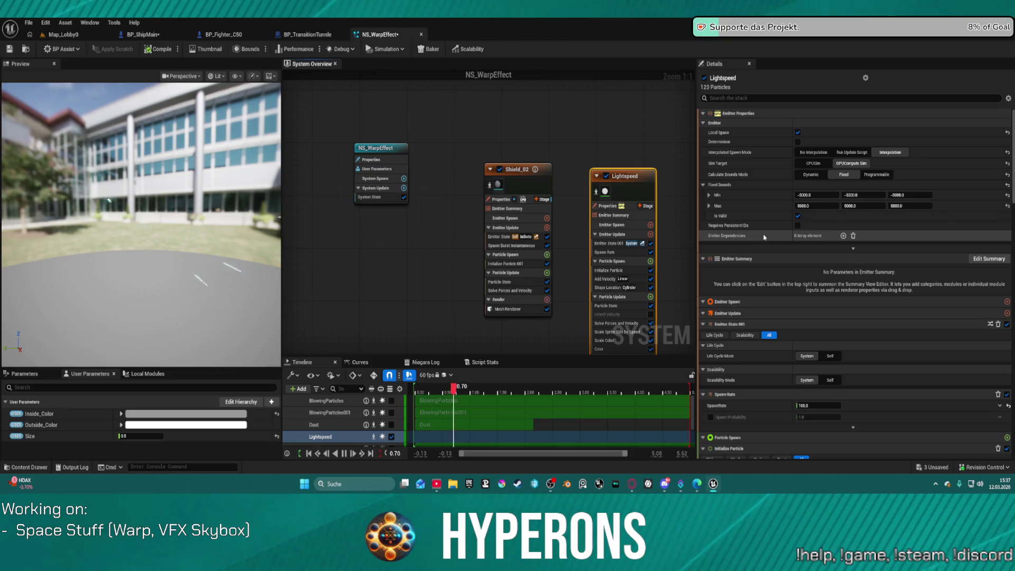
Step: Try No Interpolation for Lightspeed's spawn mode, restore Interpolation, then select Shield_02
click(814, 153)
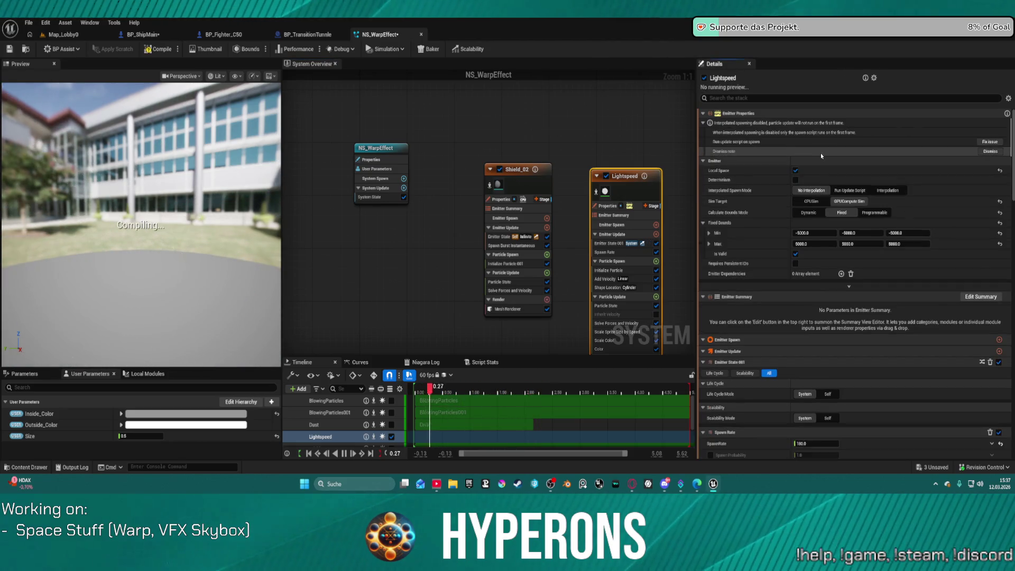
click(991, 142)
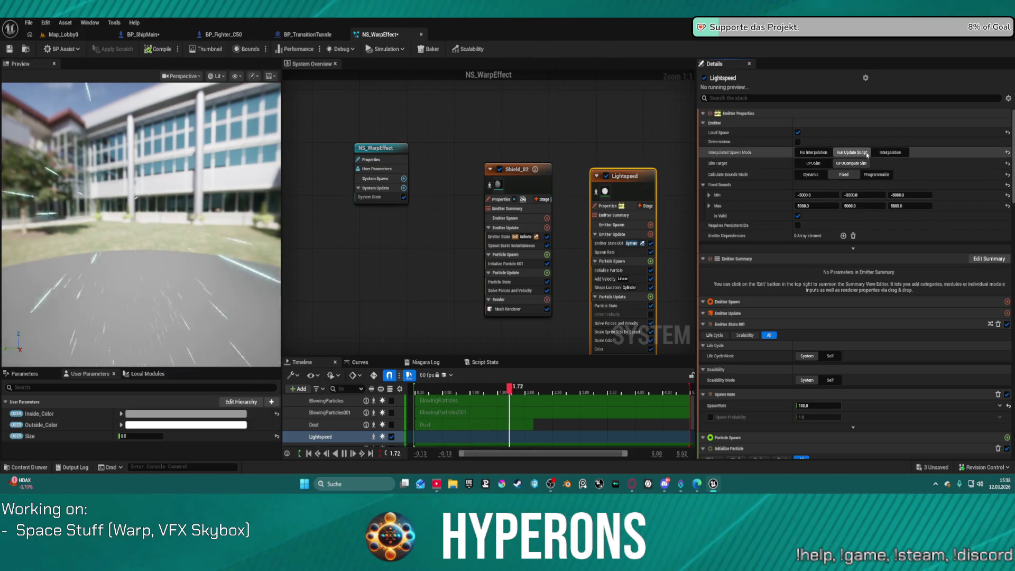
click(879, 153)
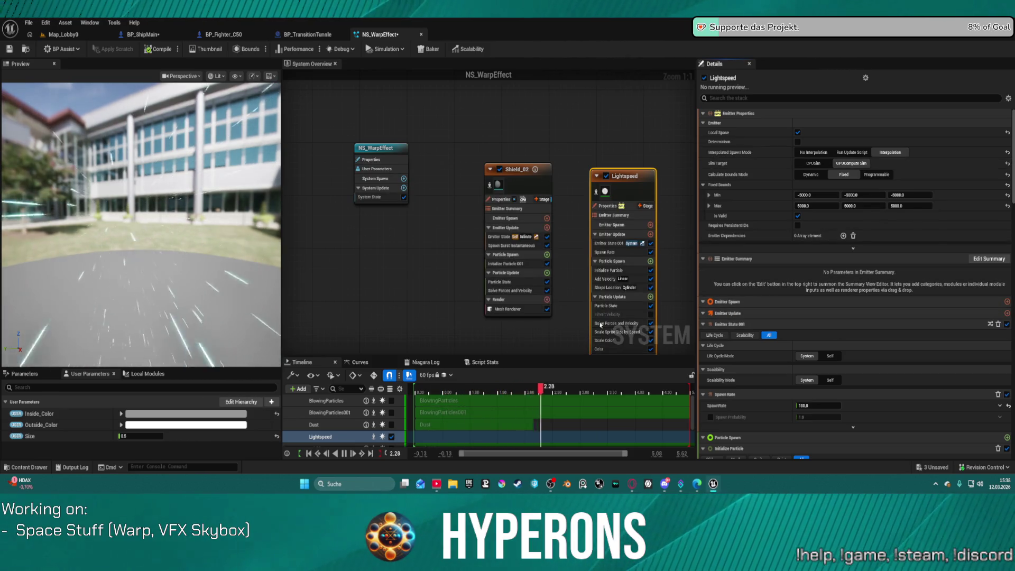
click(545, 228)
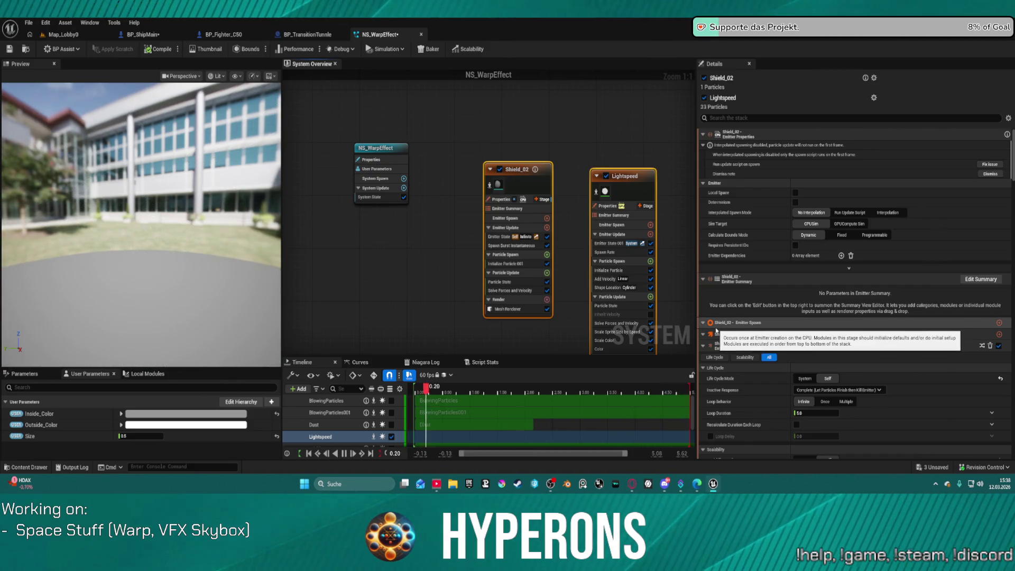
Step: Keep Shield_02's Position Mode on Simulation Position and set Position Offset Coordinate Space to Local
scroll(810, 324, down, 5)
scroll(810, 324, down, 3)
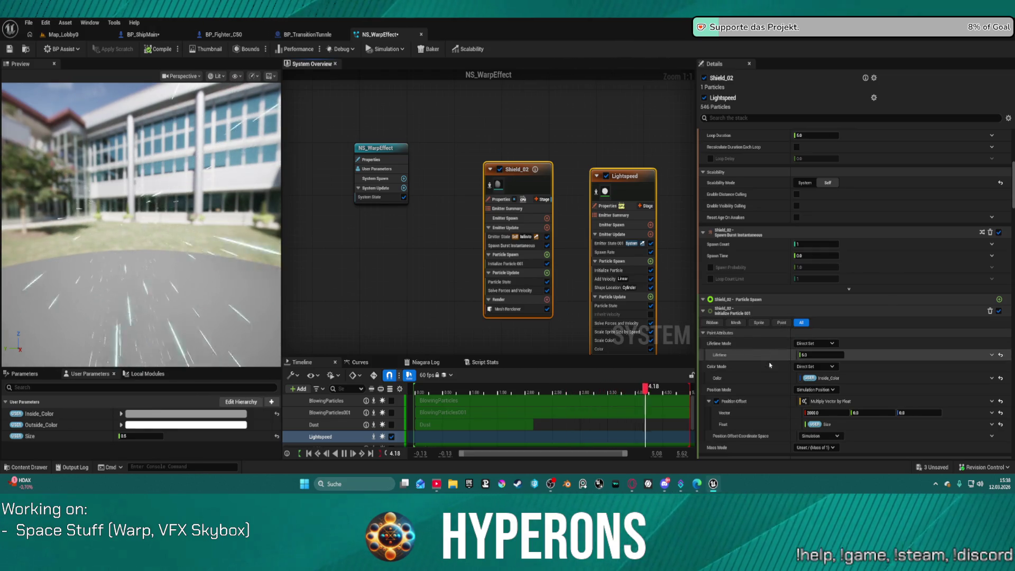
scroll(766, 390, down, 5)
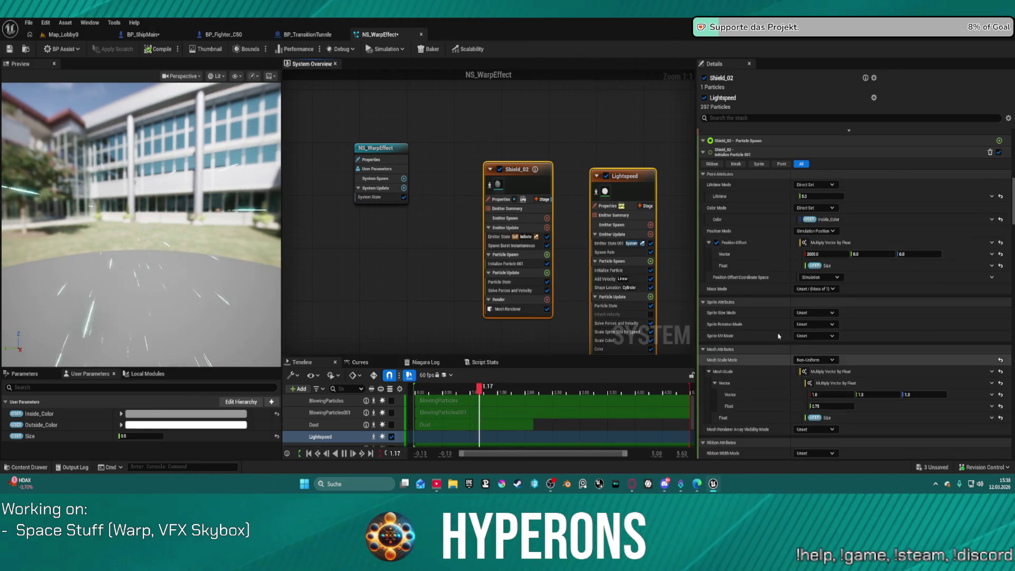
click(735, 231)
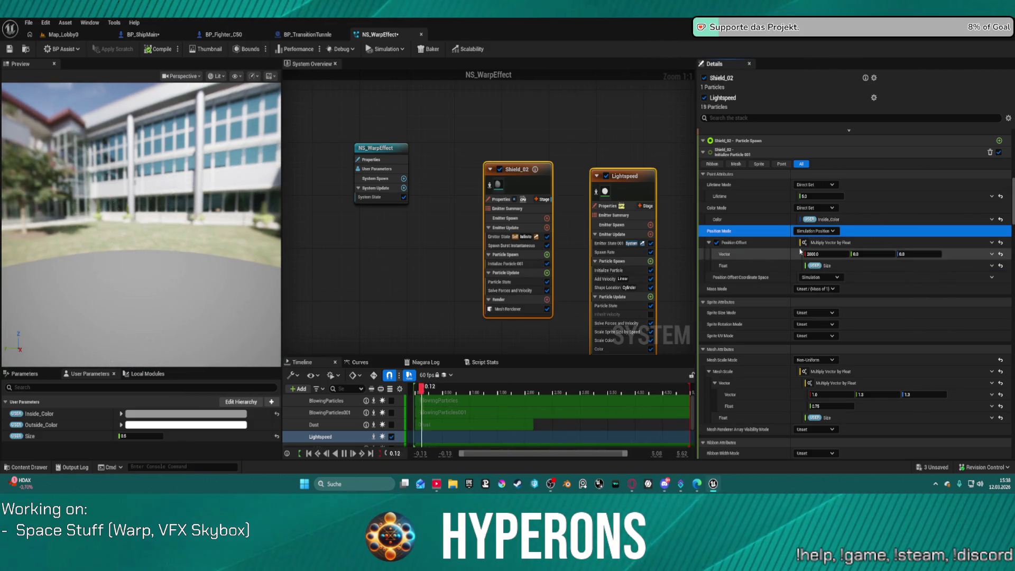
click(829, 232)
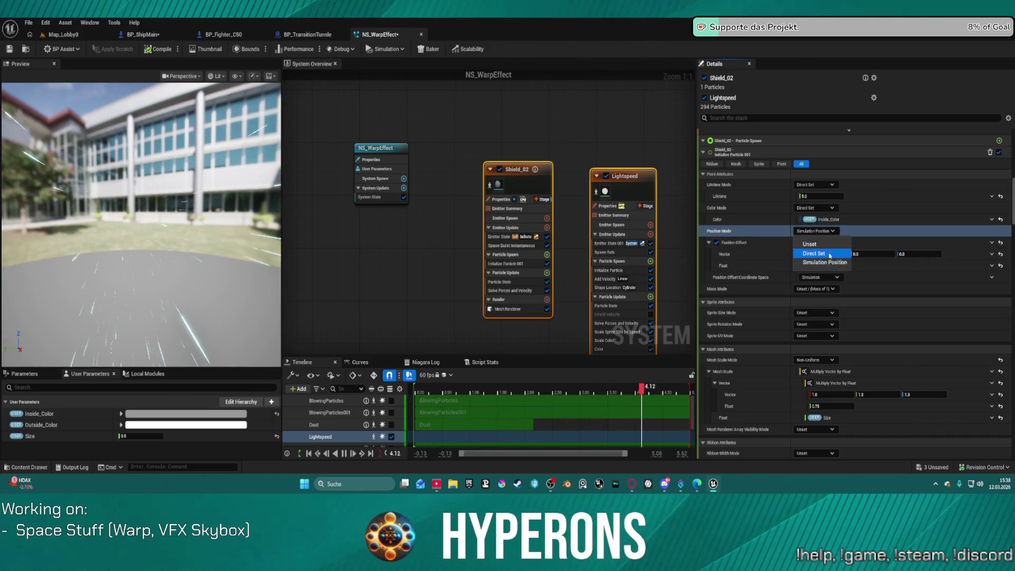
click(825, 262)
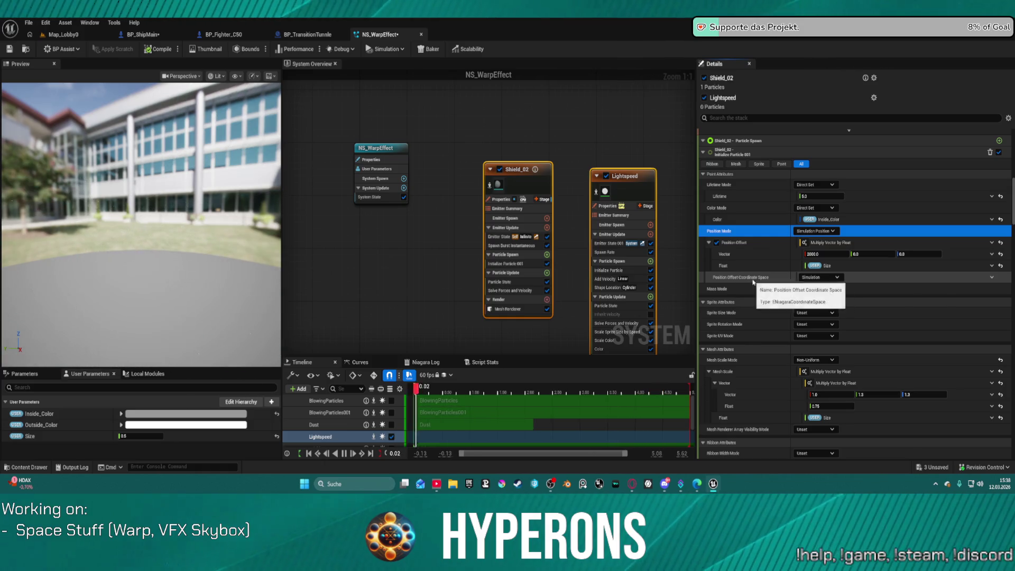
click(822, 277)
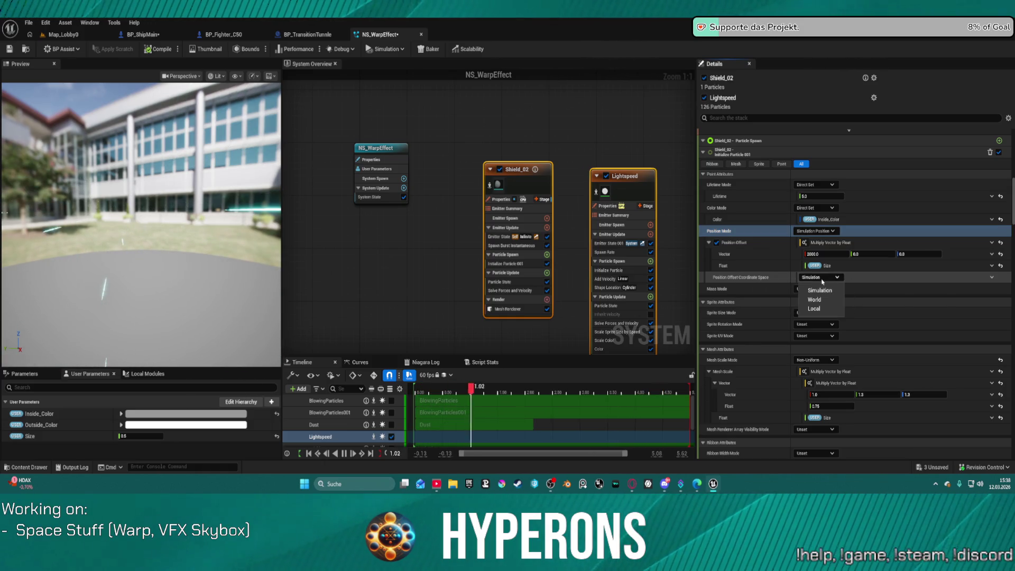
click(828, 309)
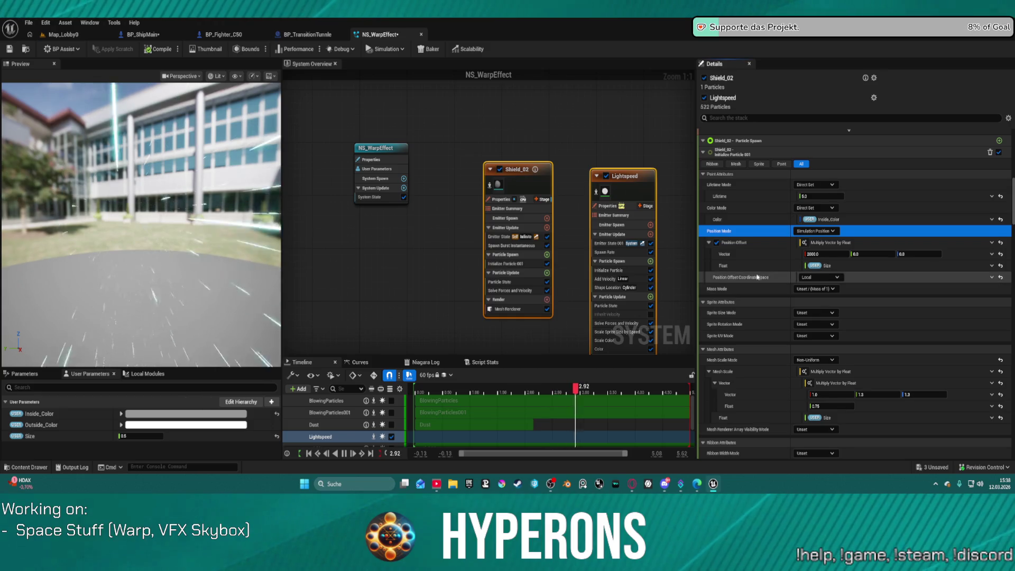
scroll(757, 277, down, 3)
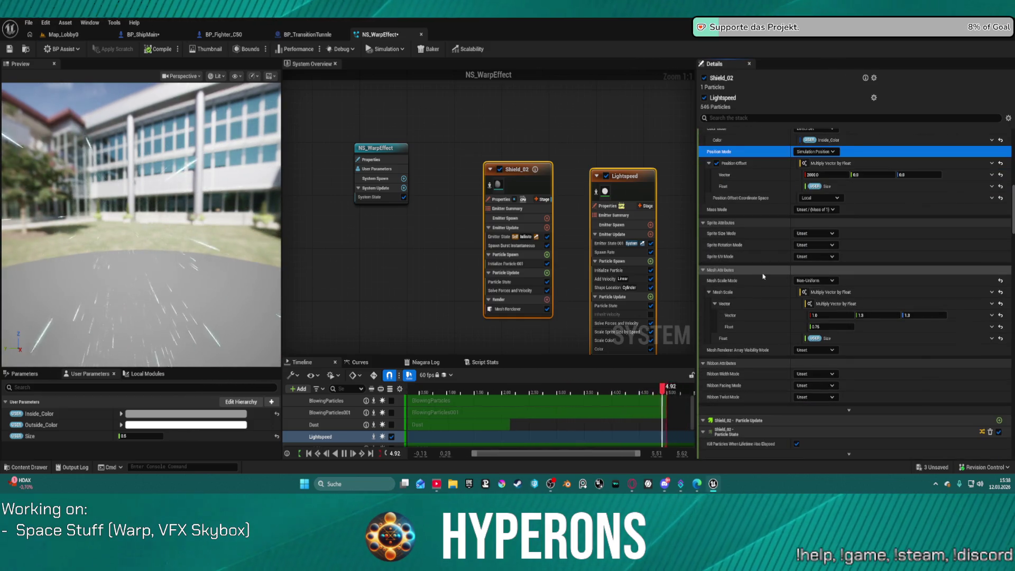
scroll(763, 276, down, 3)
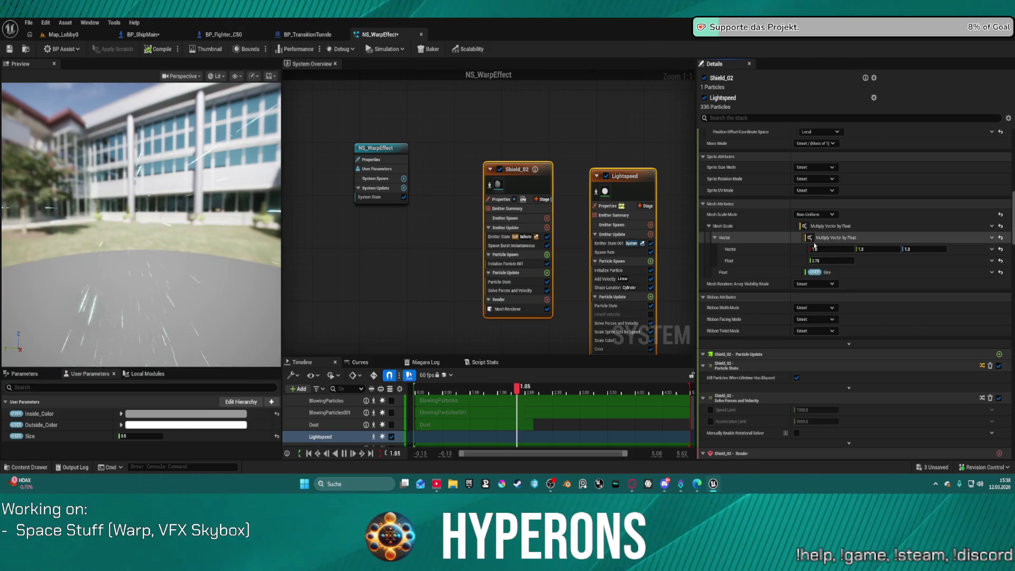
scroll(815, 244, down, 10)
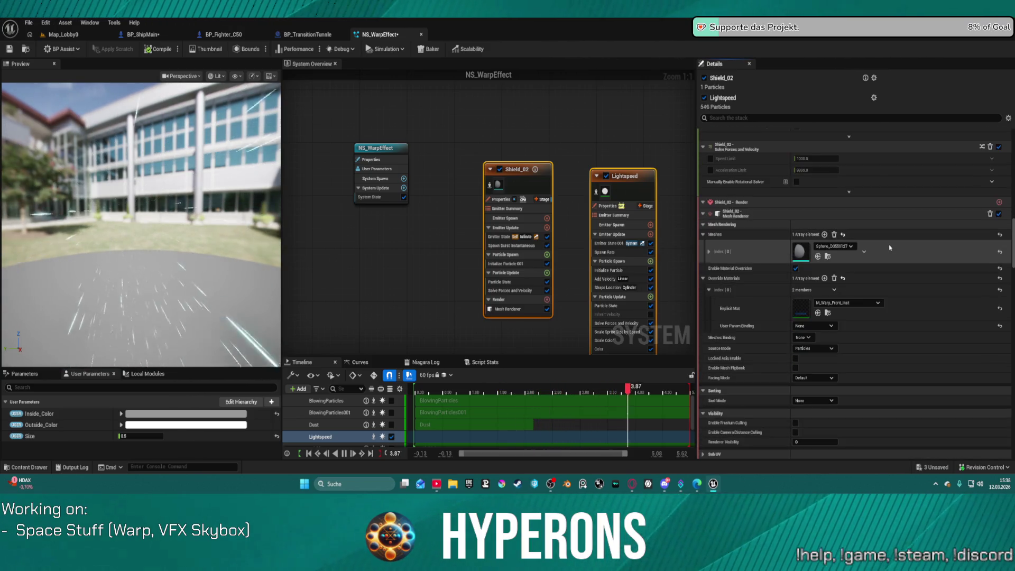
scroll(890, 247, down, 7)
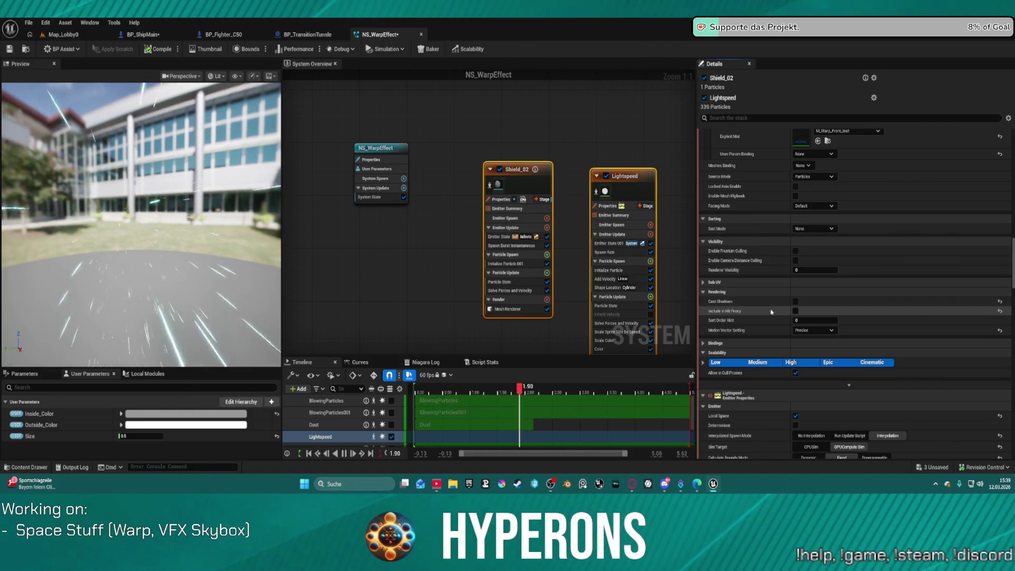
scroll(767, 308, down, 2)
scroll(766, 308, down, 2)
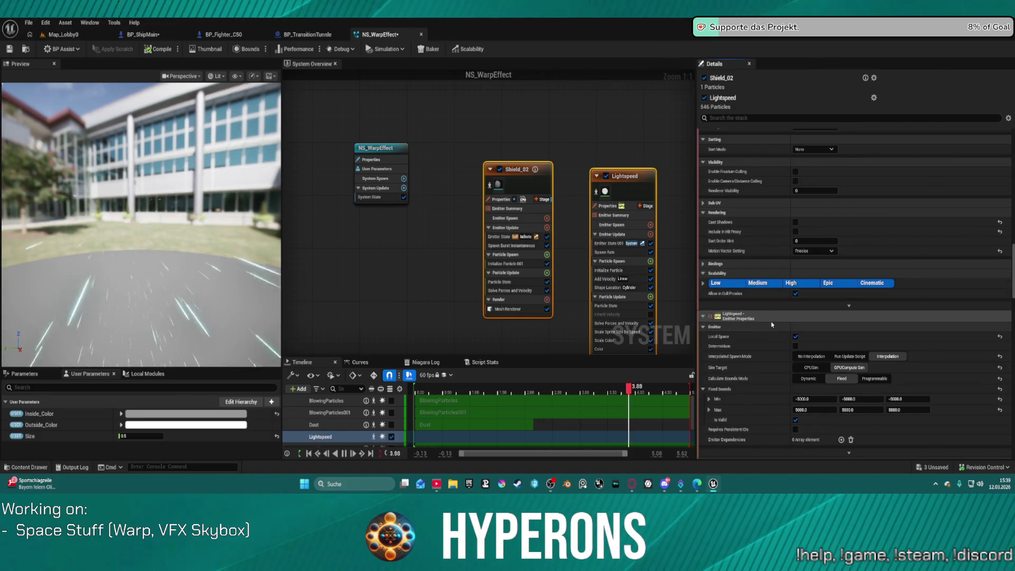
scroll(773, 341, down, 2)
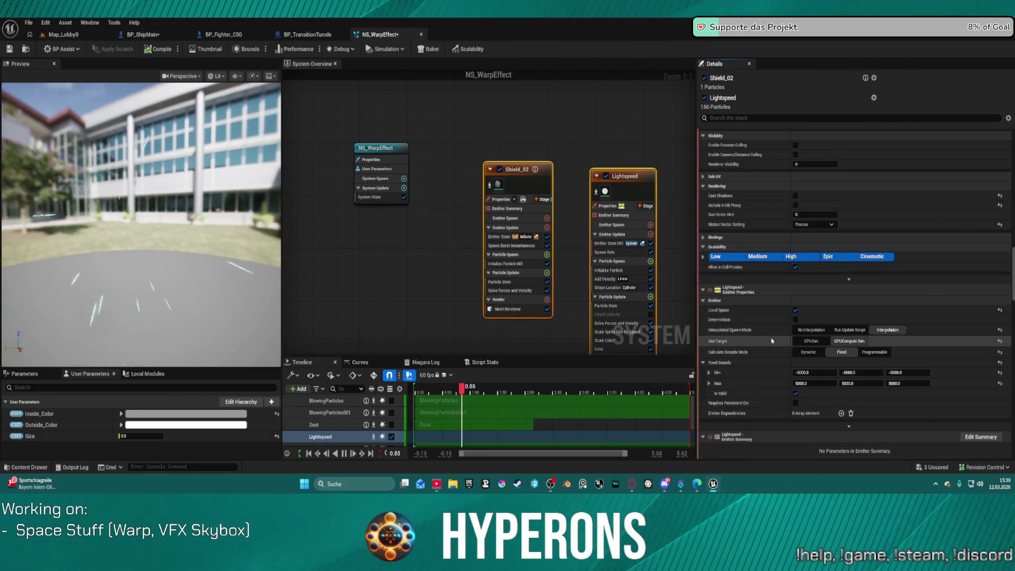
scroll(771, 349, down, 4)
scroll(771, 349, down, 10)
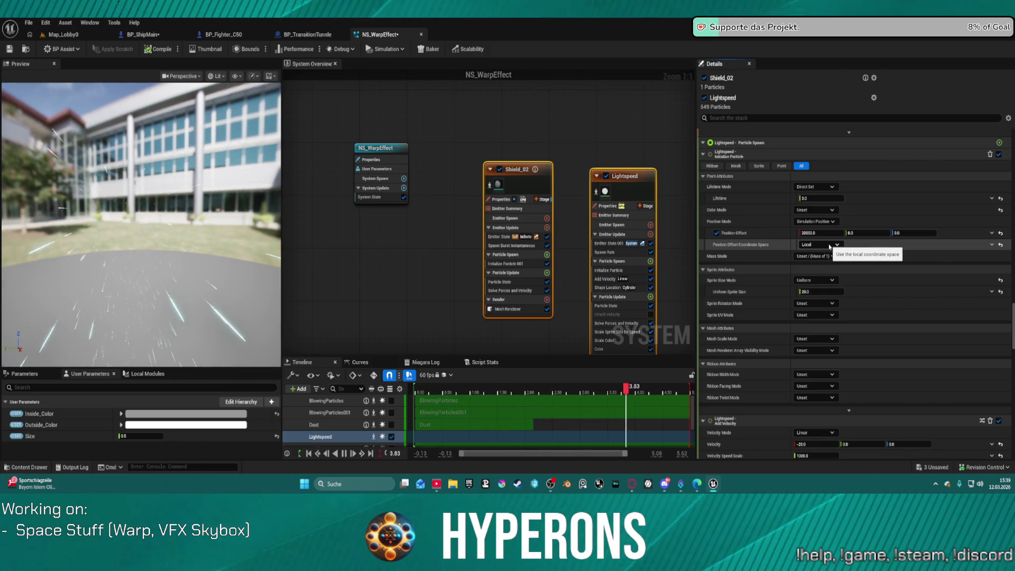
click(830, 246)
click(814, 258)
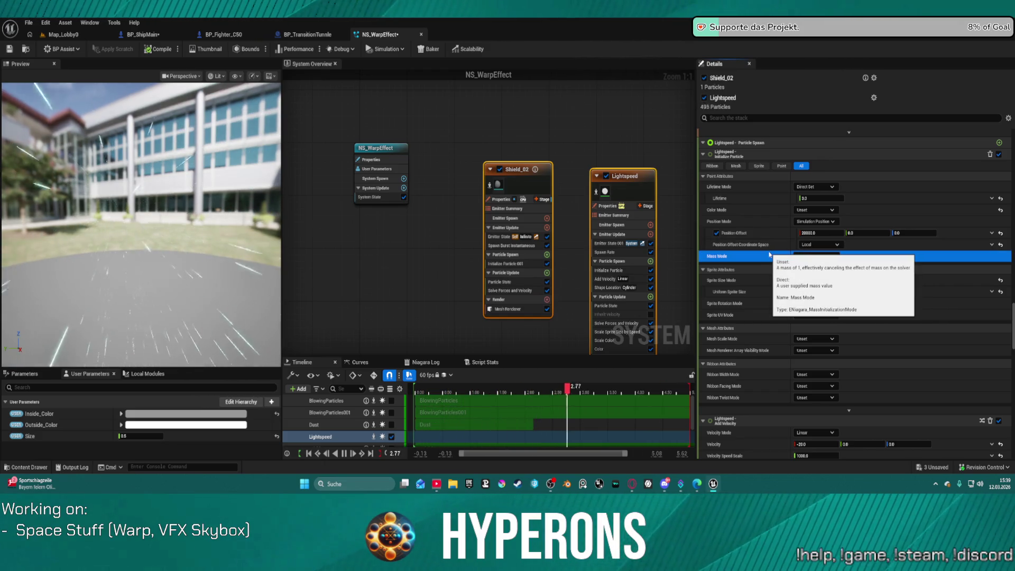
click(814, 222)
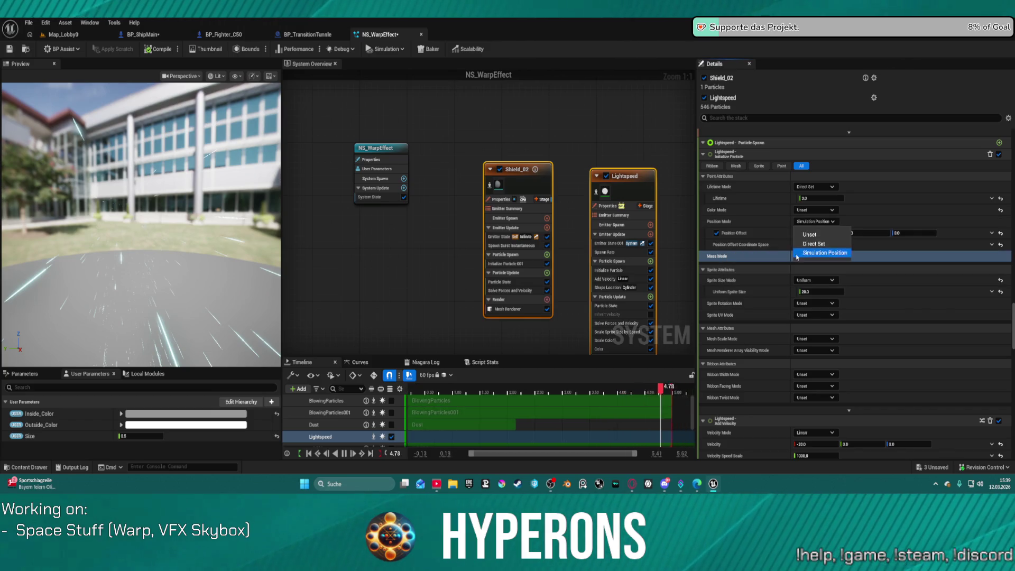
click(769, 258)
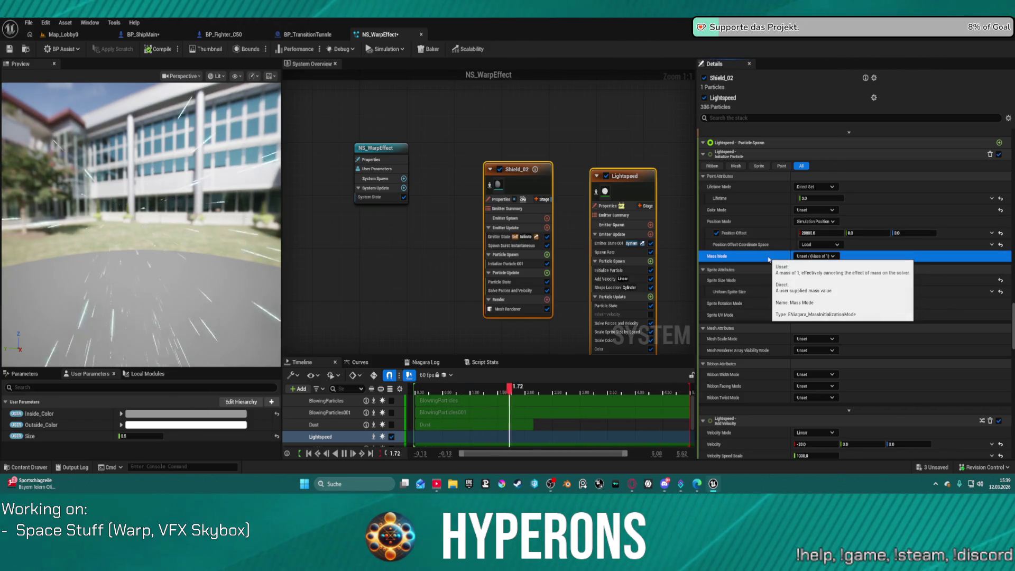
scroll(861, 366, down, 5)
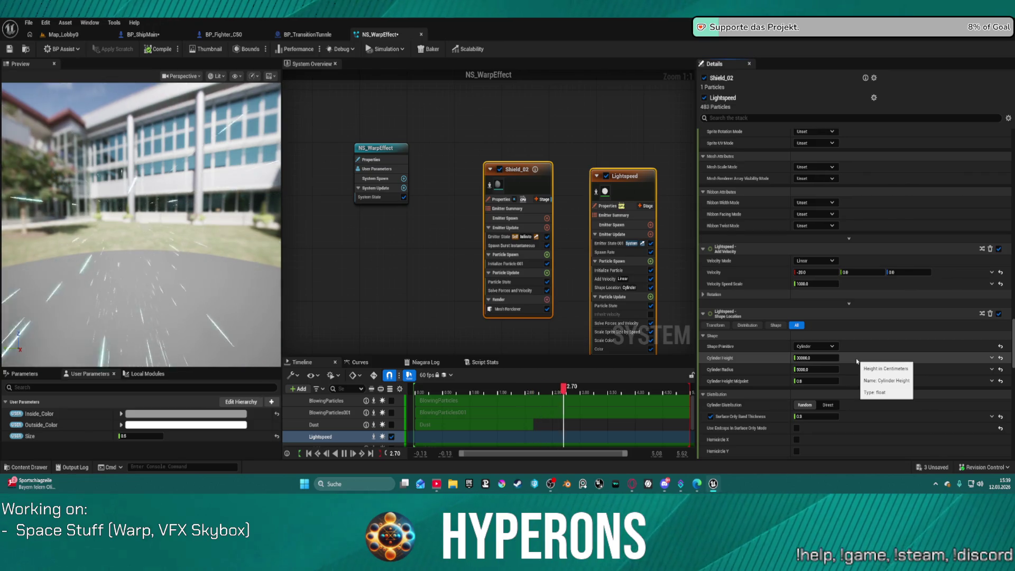
scroll(857, 361, down, 4)
scroll(769, 426, down, 3)
scroll(772, 423, down, 10)
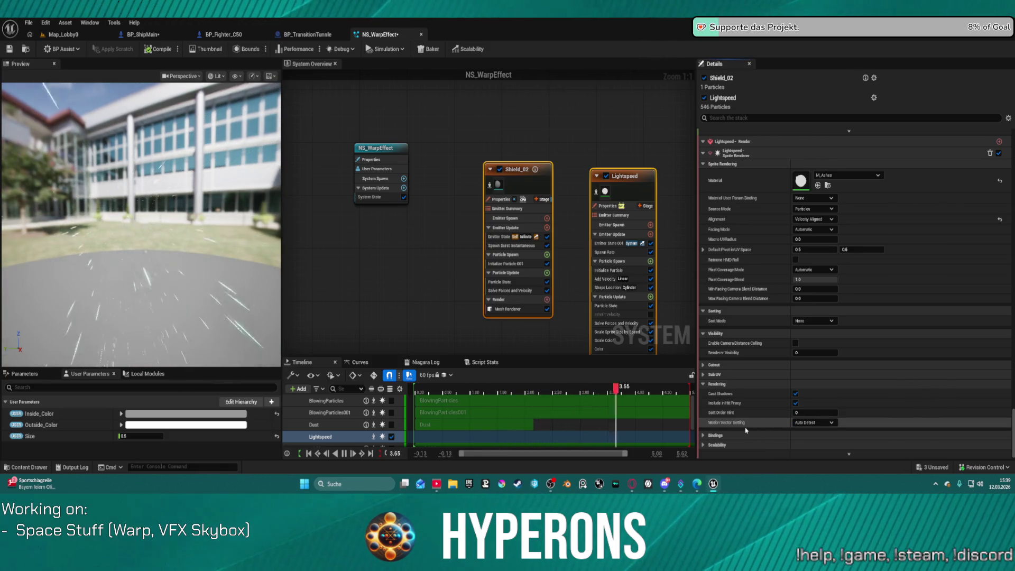
Step: Keep Lightspeed's sprite Motion Vector Setting on Auto Detect and turn off Cast Shadows
click(834, 422)
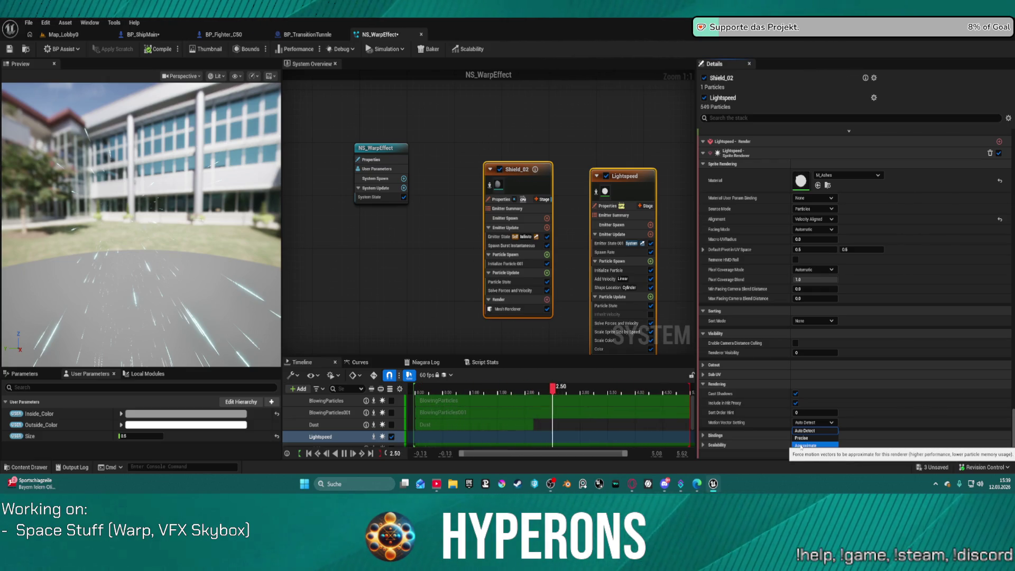
click(727, 435)
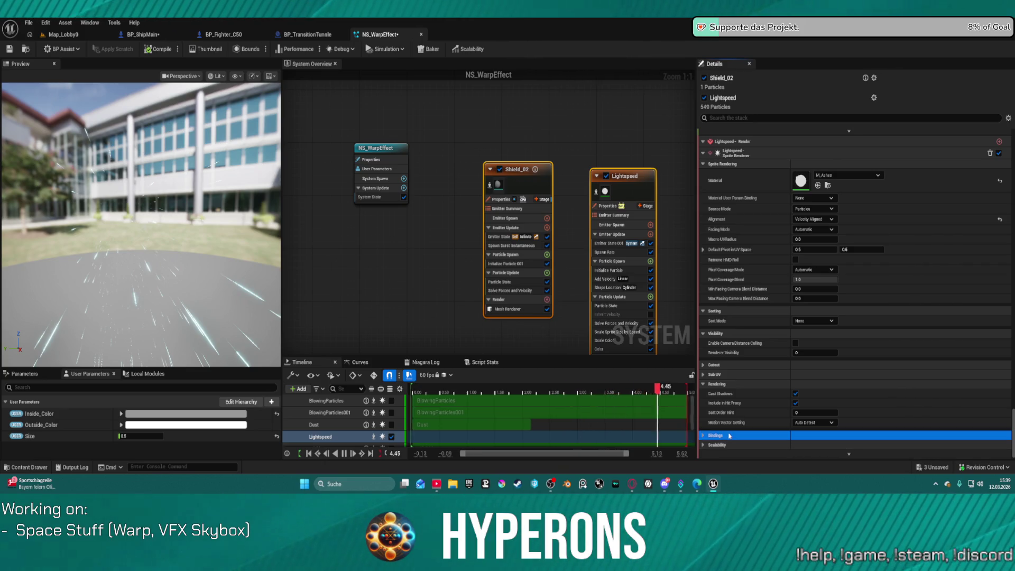
click(796, 393)
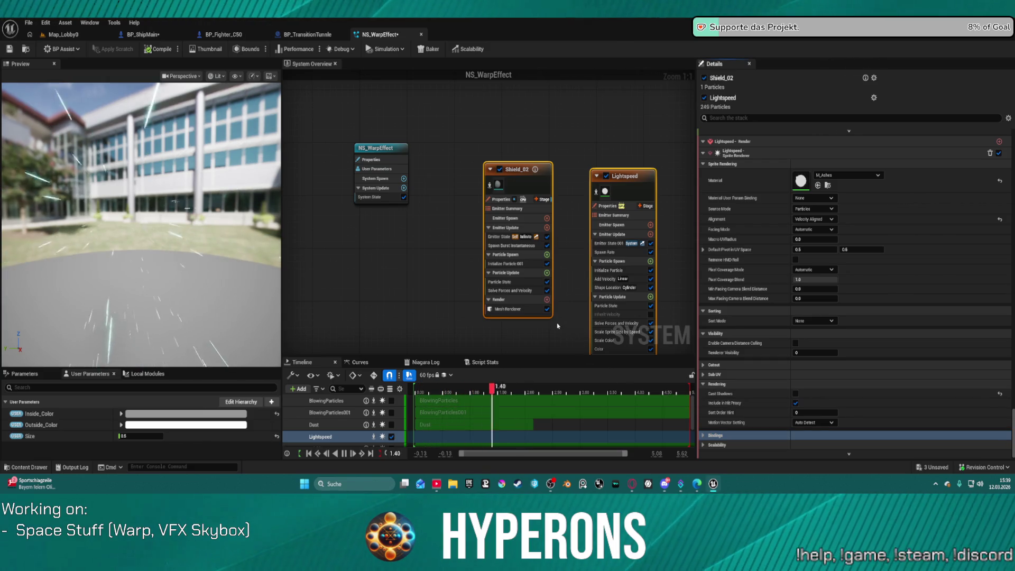
click(402, 222)
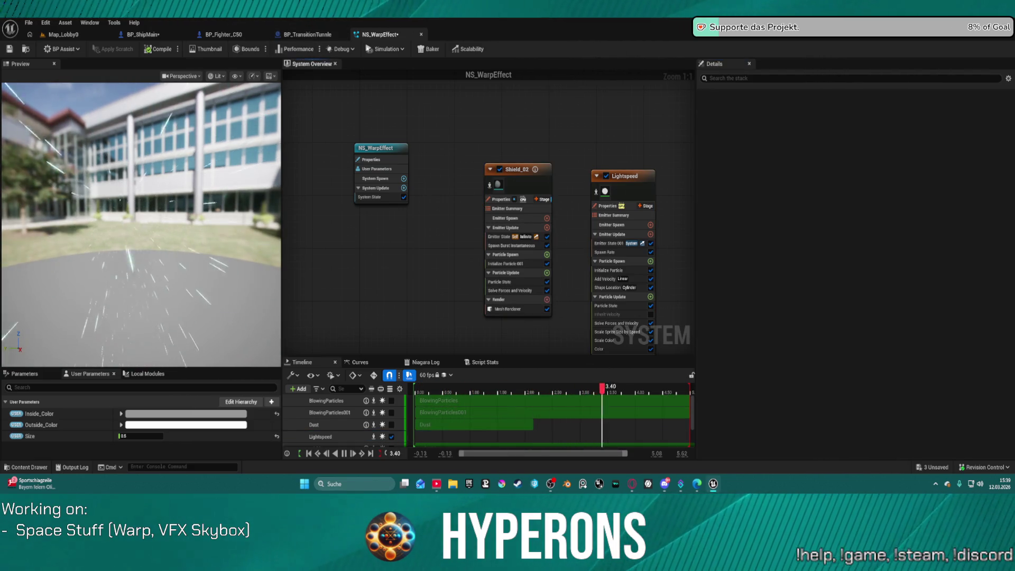
key(ctrl+Tab)
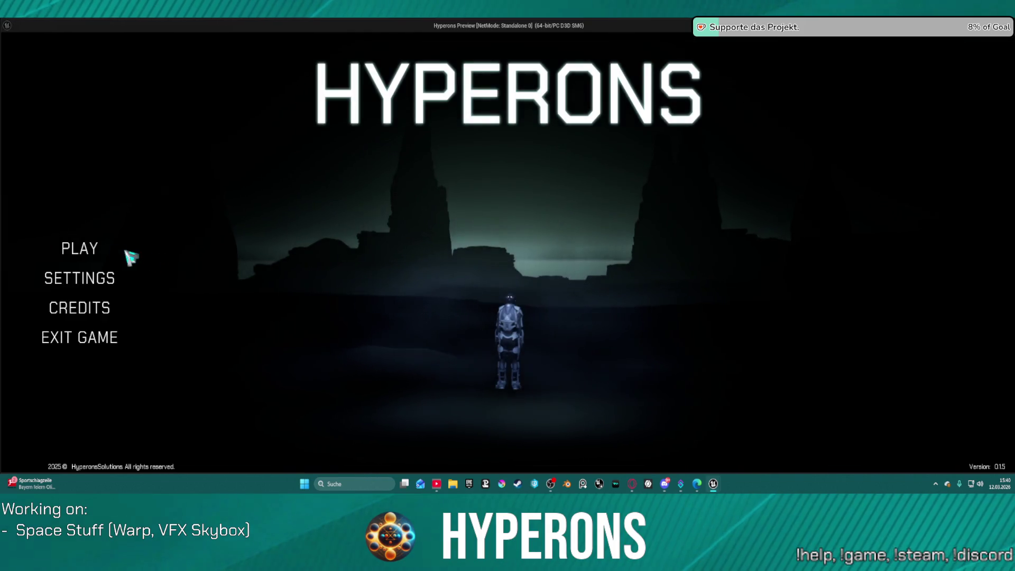
Step: Start the standalone game with the existing character
click(97, 257)
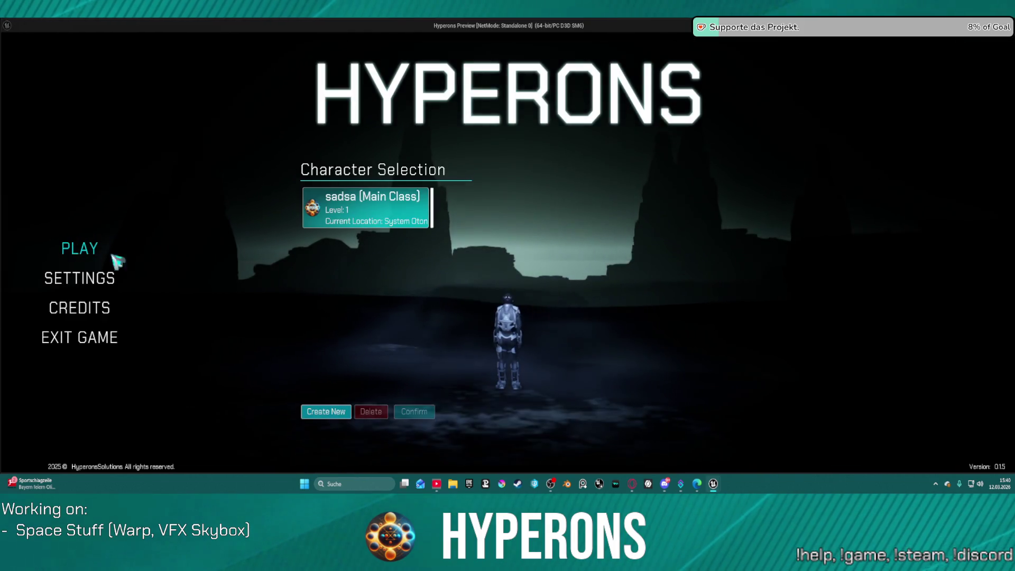
click(327, 217)
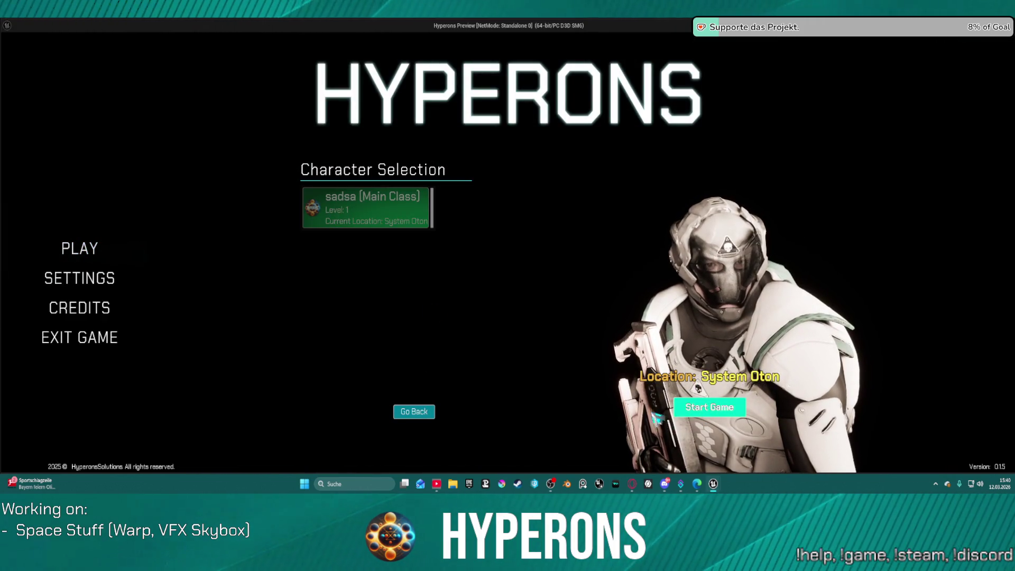
click(679, 410)
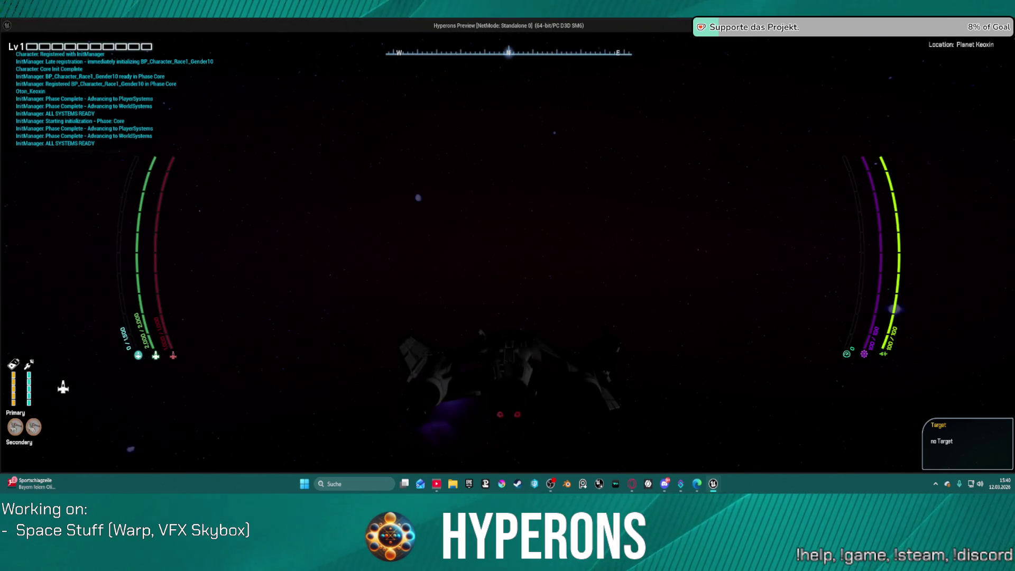
Step: Fly toward the sun, trigger the hyperdrive warp with J, raise the shield with E, then exit
key(w)
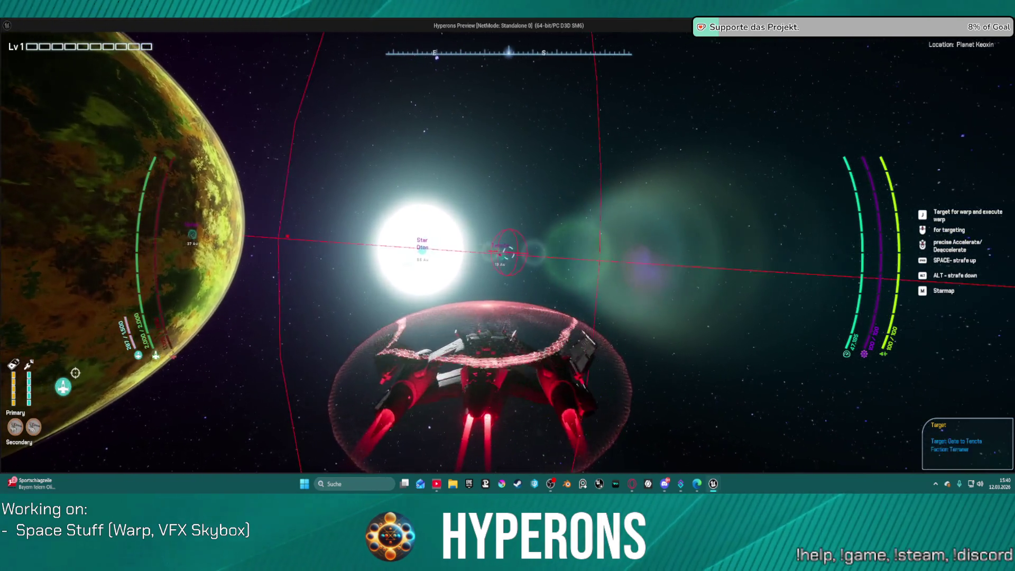
key(j)
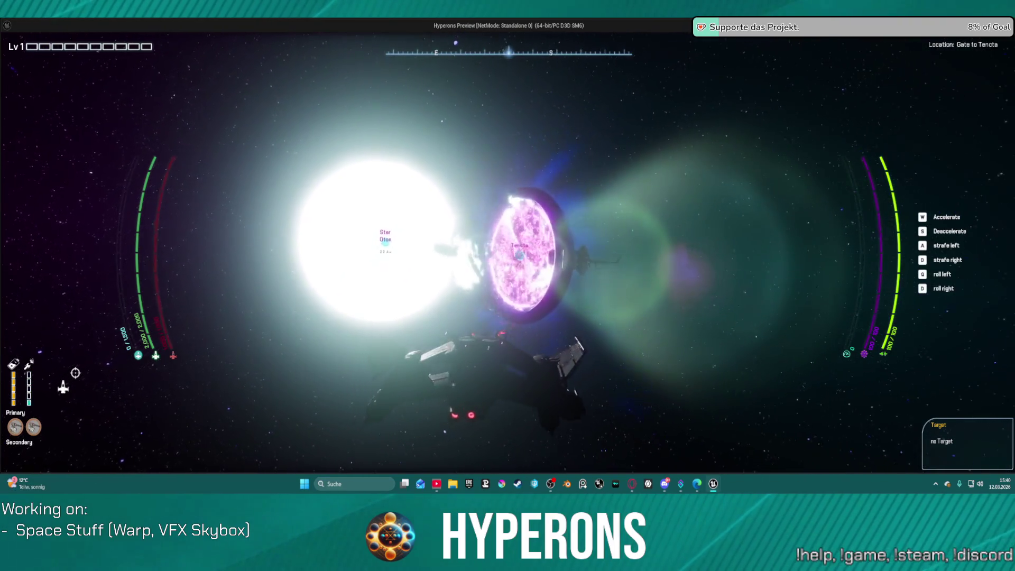
key(e)
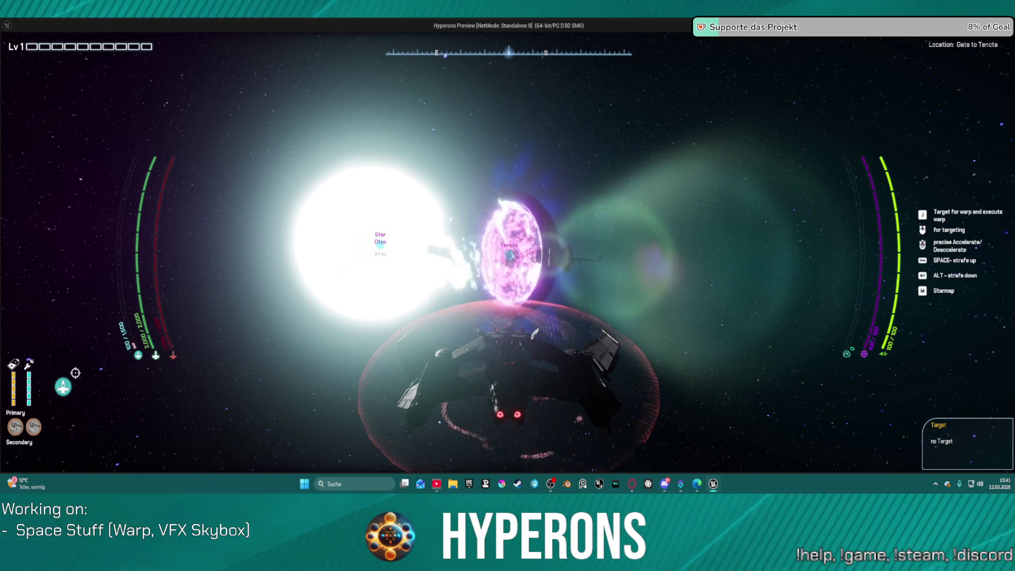
key(Escape)
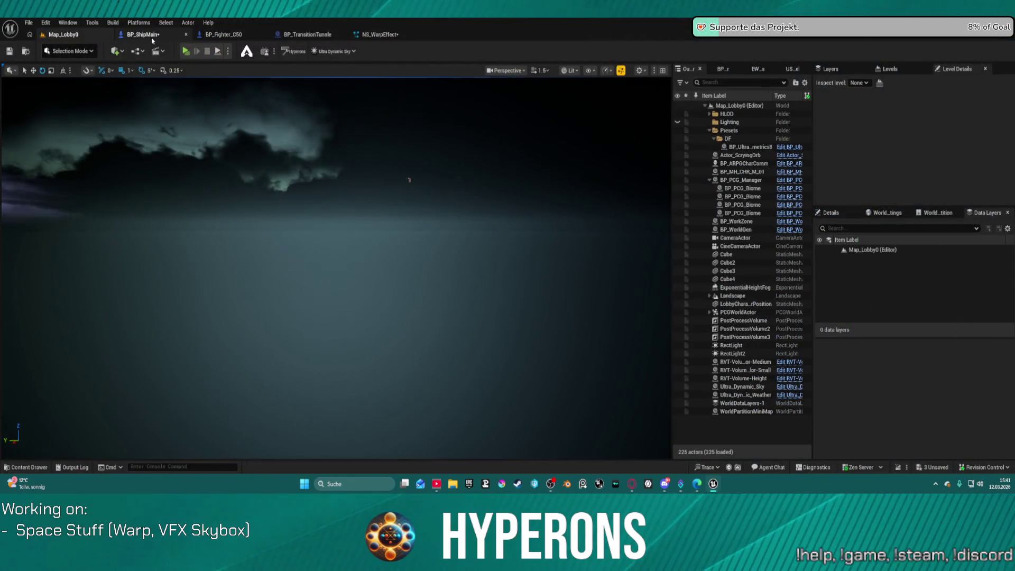
Step: Recompile BP_ShipMain with its NS_ShipWarp component selected
click(152, 37)
click(76, 130)
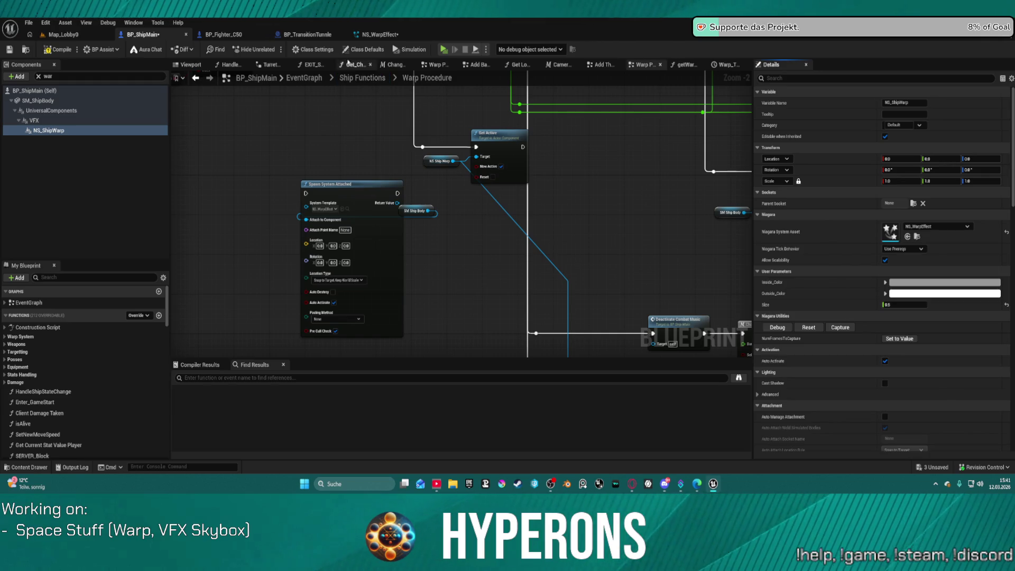
key(F7)
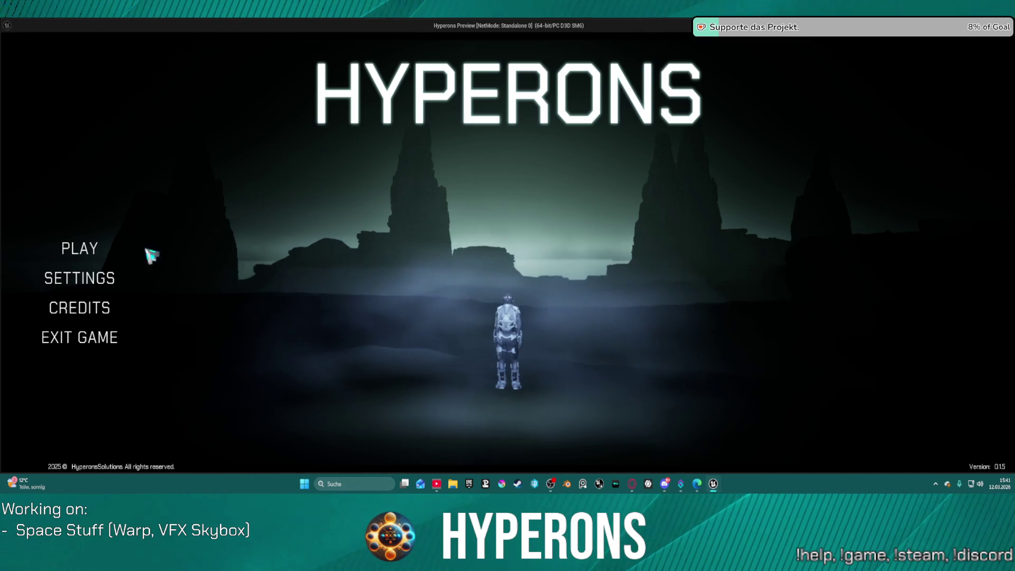
Step: Relaunch the game with the existing character and start in space to watch the warp streaks
click(140, 253)
click(361, 228)
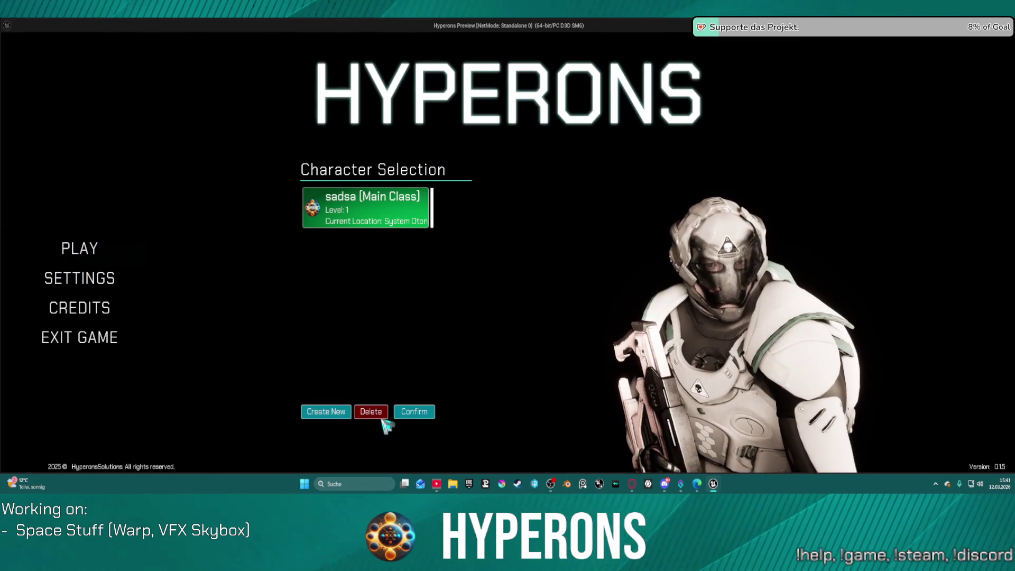
click(415, 413)
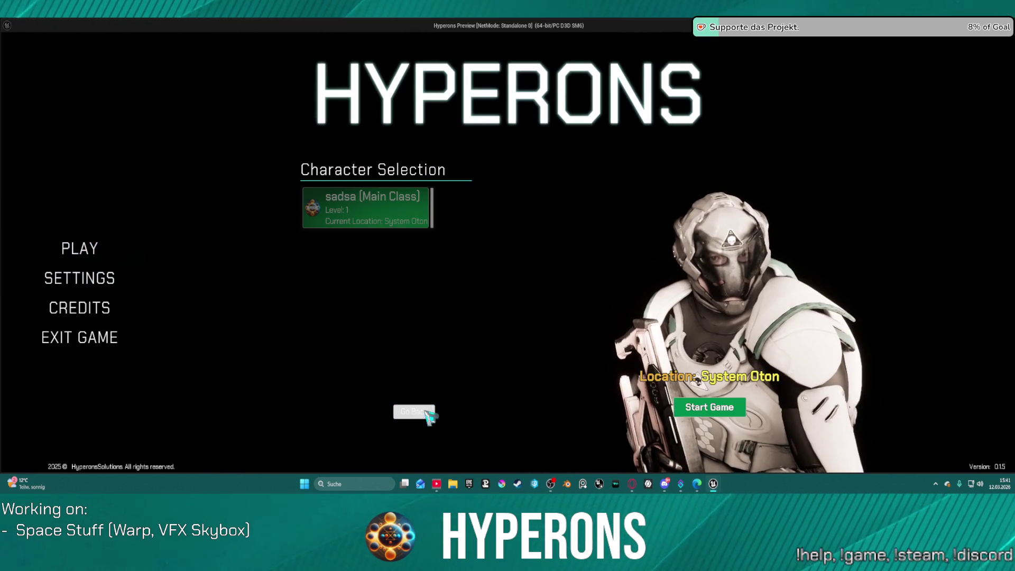
click(705, 419)
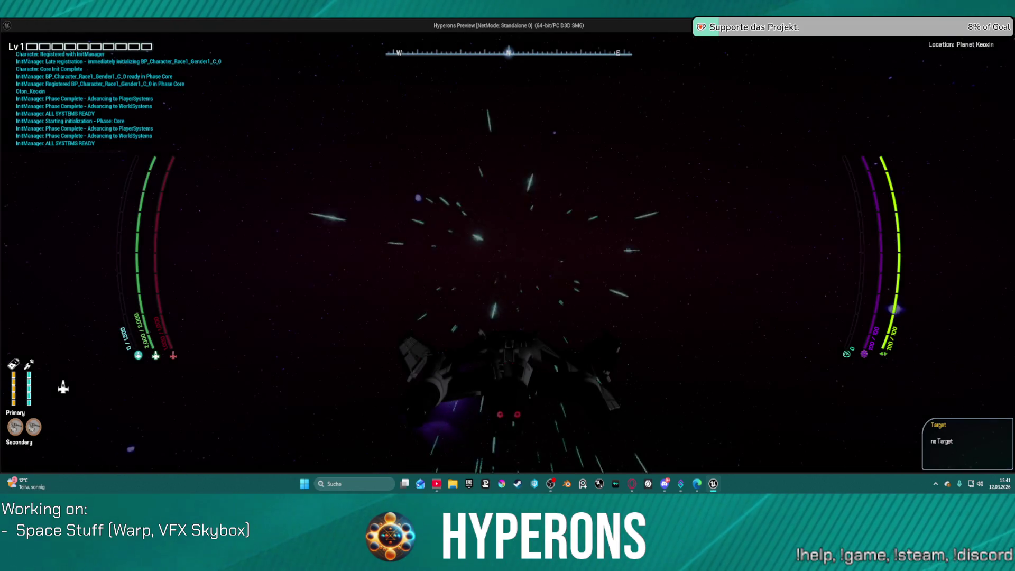
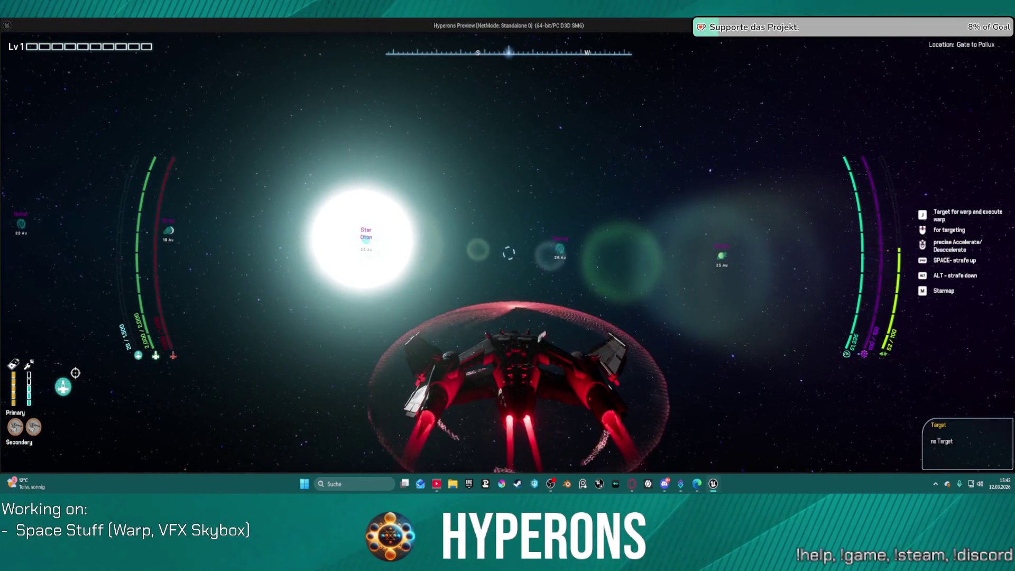
Step: Stop the Hyperons game preview to return to the BP_ShipMain blueprint graph
key(Escape)
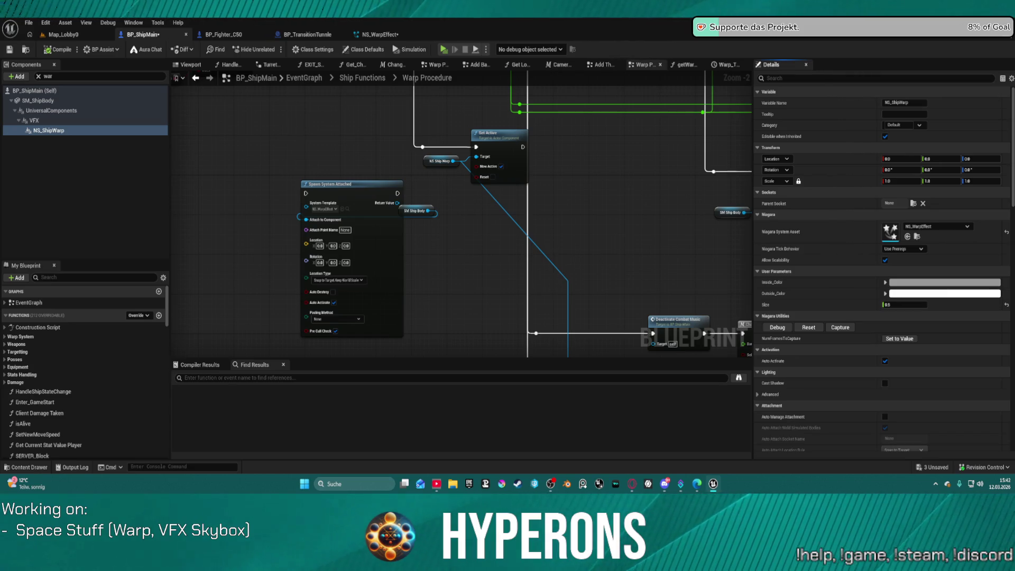
Step: Bring the browser with the Star Citizen quantum travel reference video to the front
key(alt+Tab)
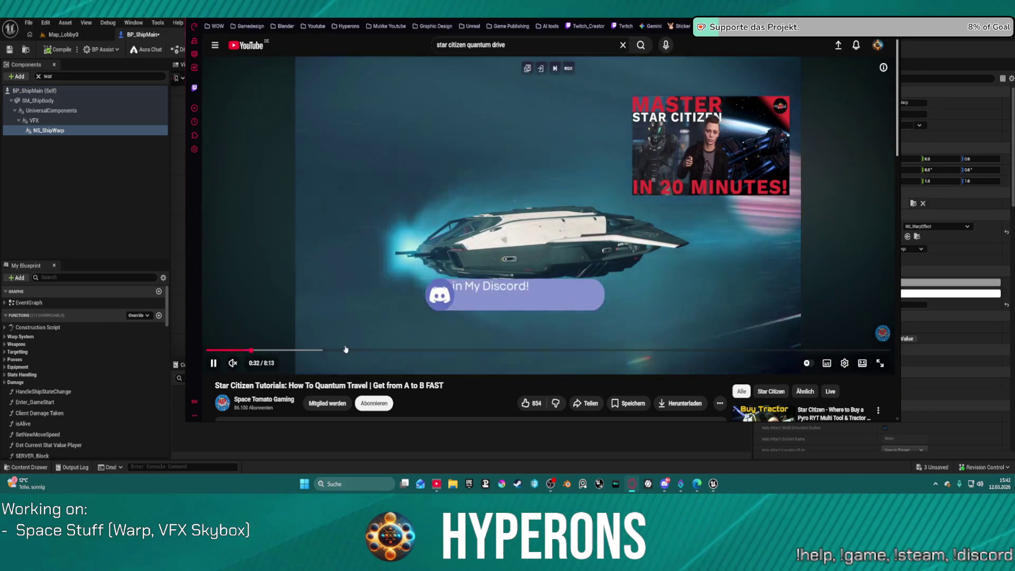
Step: Skip the reference video ahead to about 1:25, then switch back to the Unreal editor
drag(321, 350, 351, 353)
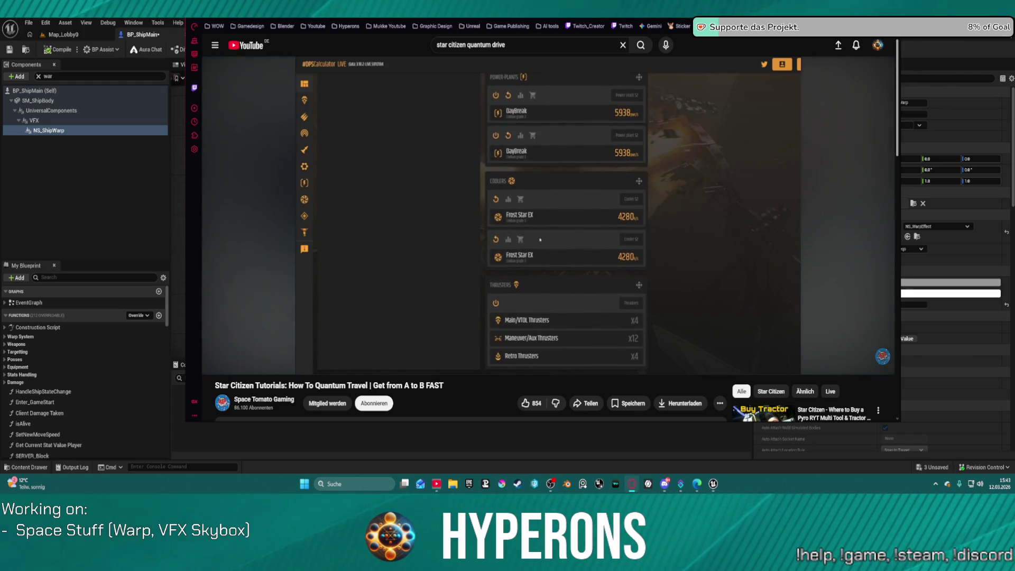
key(alt+Tab)
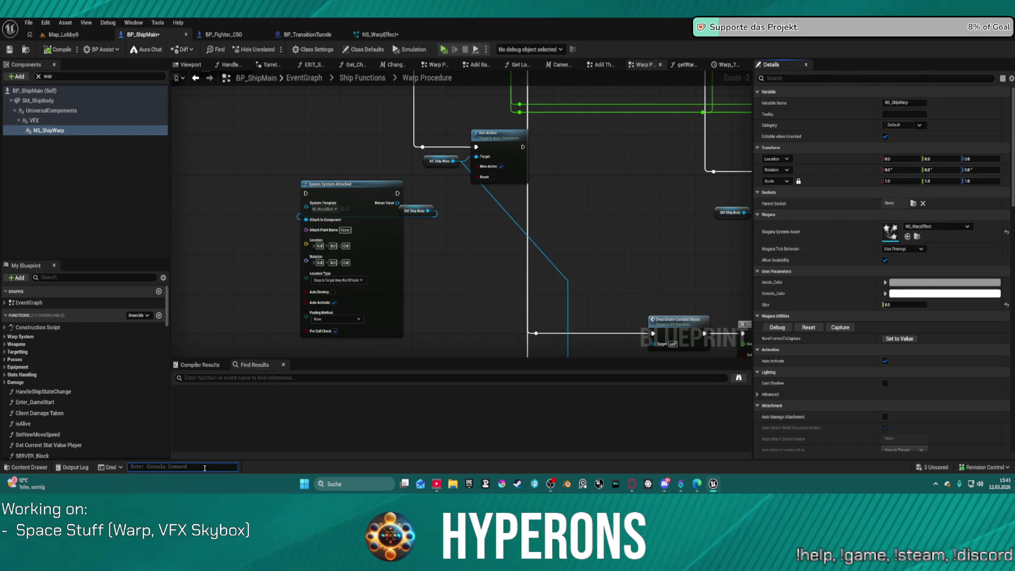
Step: Open NS_WarpEffect and turn on the Bounds display in its preview
text(niagrar)
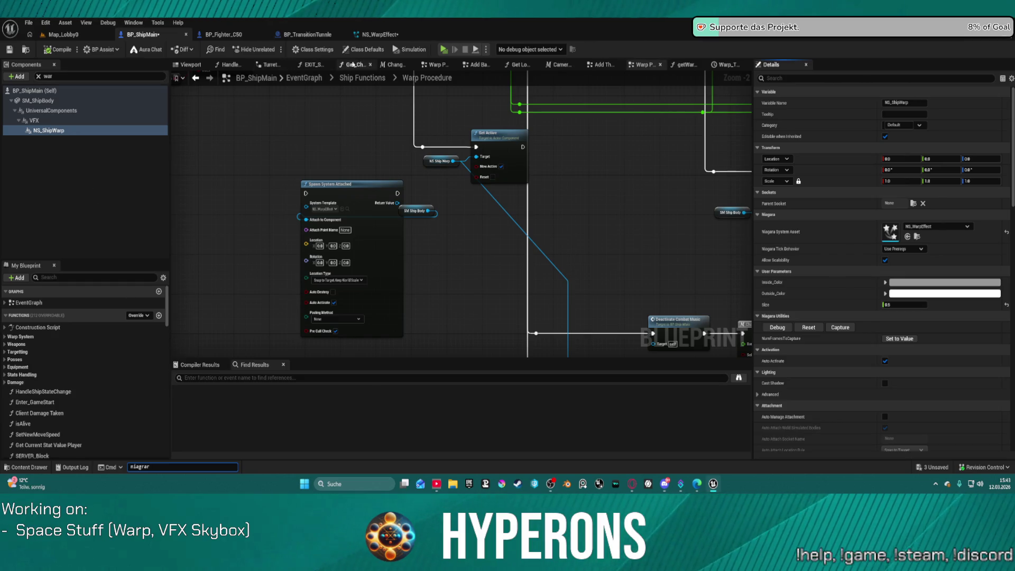
click(378, 34)
click(262, 50)
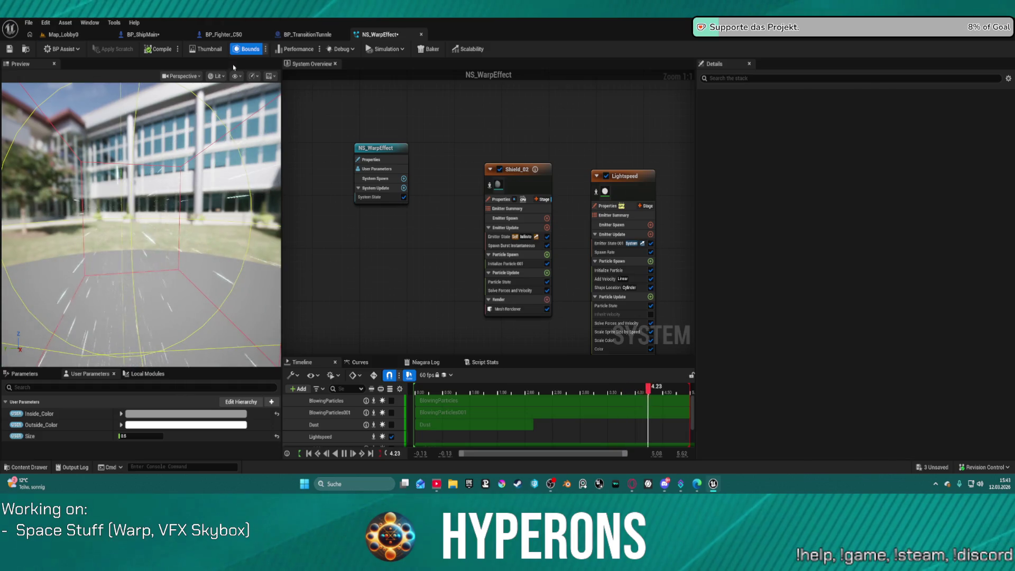
Step: Back in Map_Lobby0, start typing the 'debug niagr' console command
click(64, 35)
click(181, 466)
text(debug)
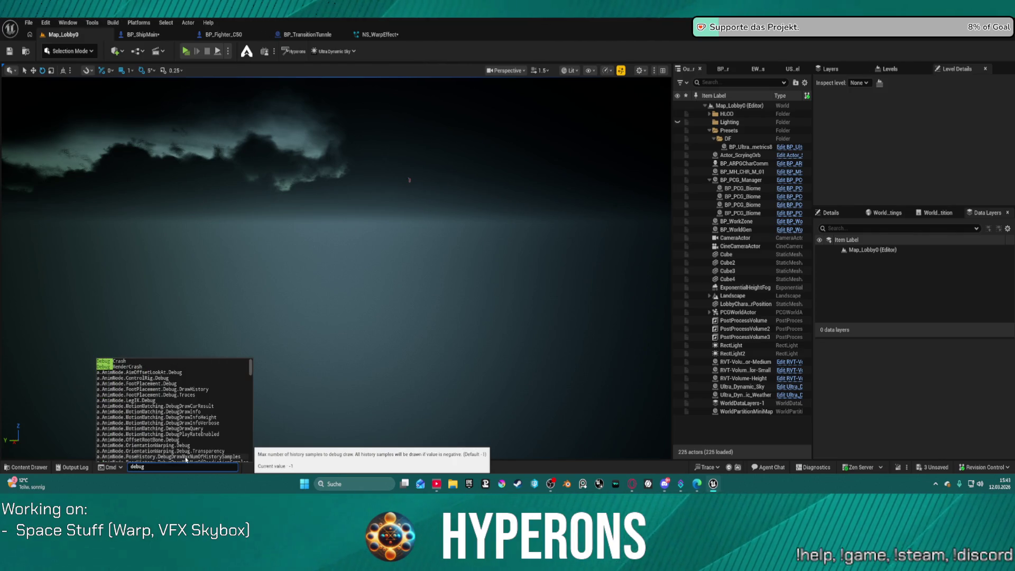
text( nia)
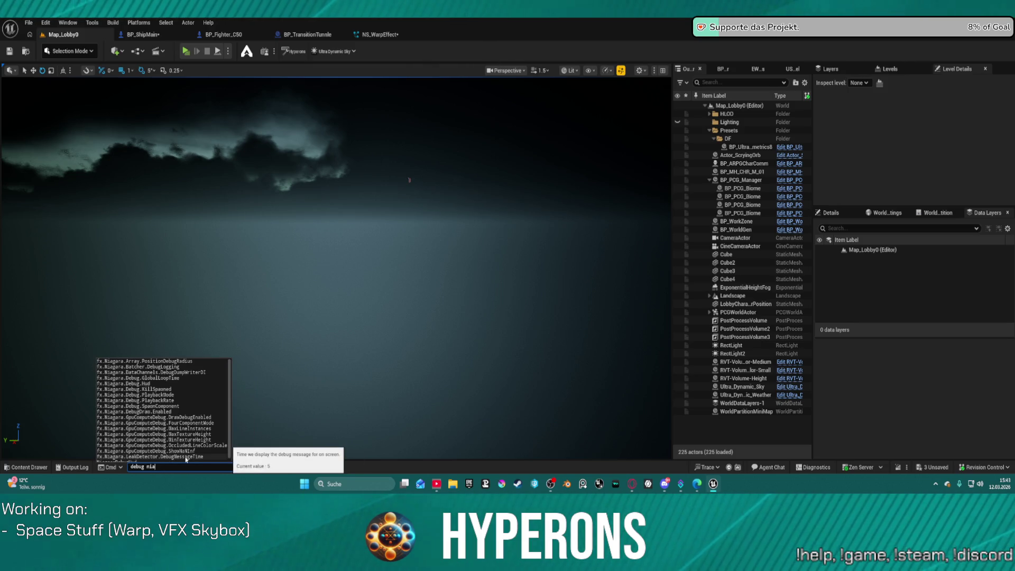
text(gr)
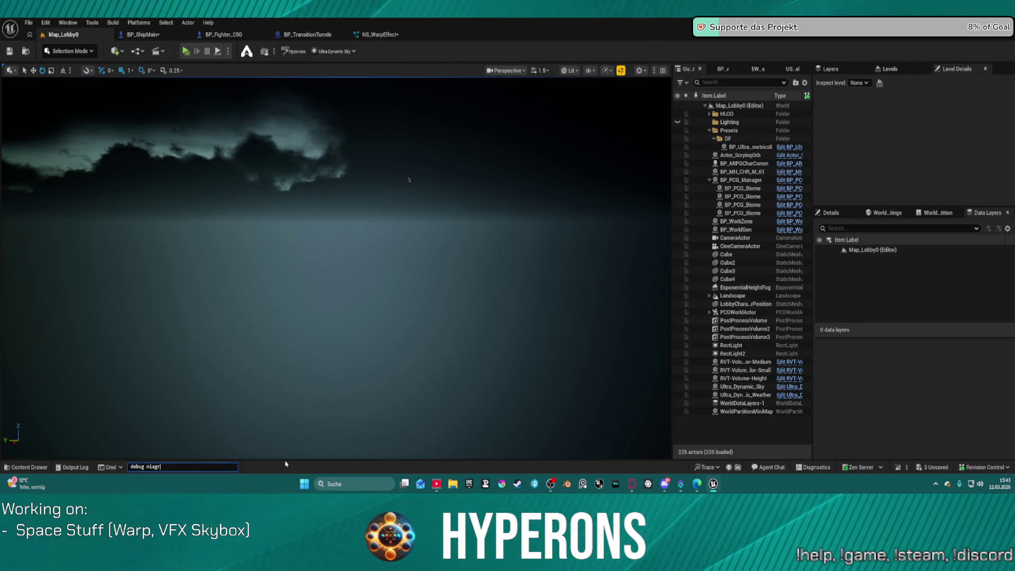
key(BackSpace)
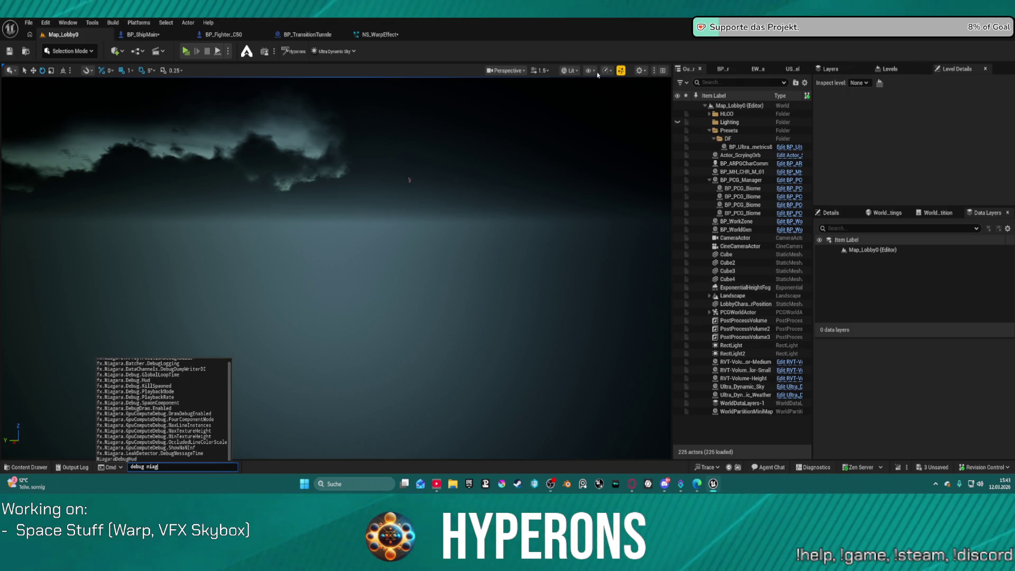
click(590, 71)
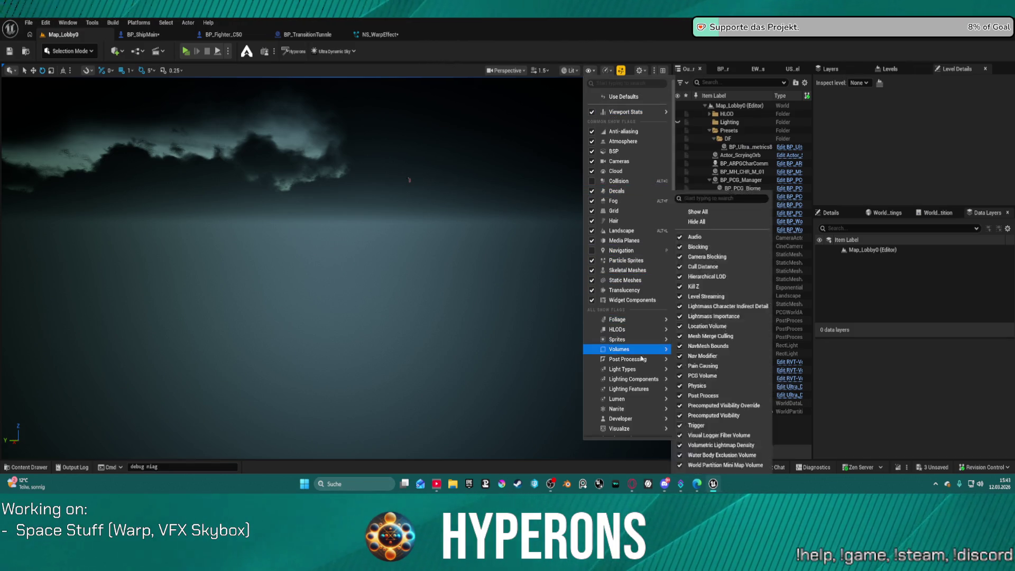
mouse_move(635, 379)
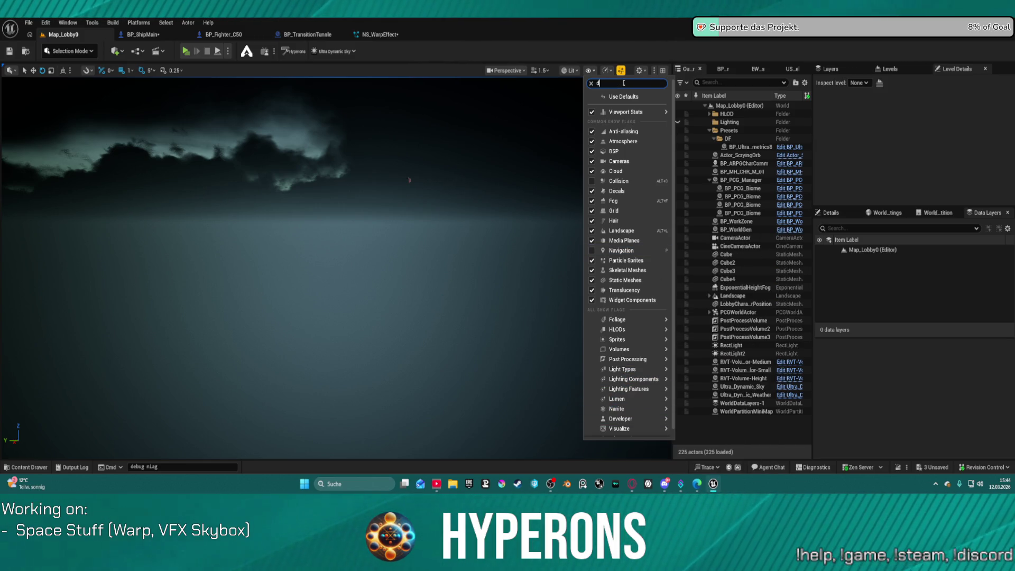
key(BackSpace)
text(nia)
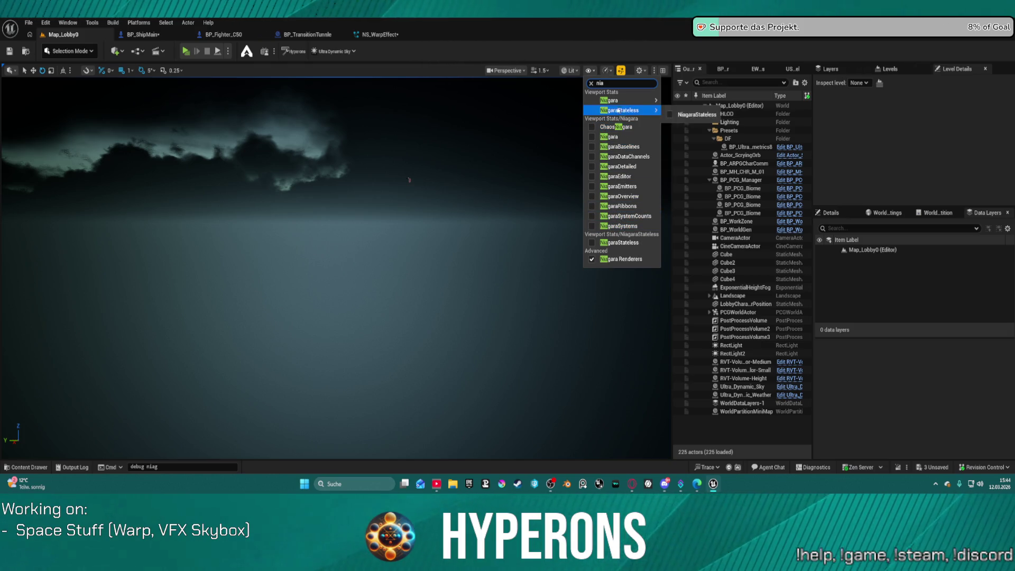
mouse_move(628, 101)
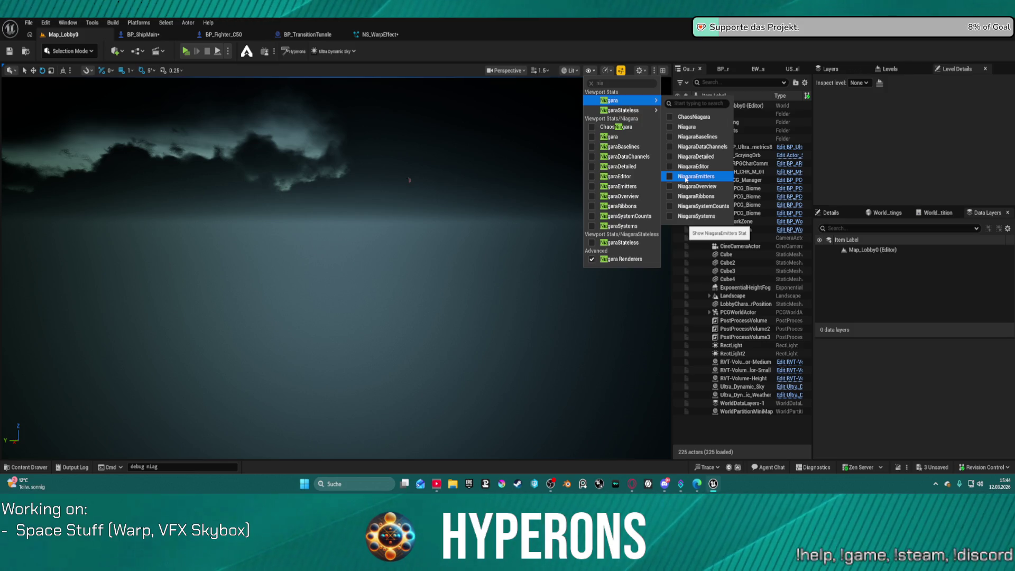
click(590, 71)
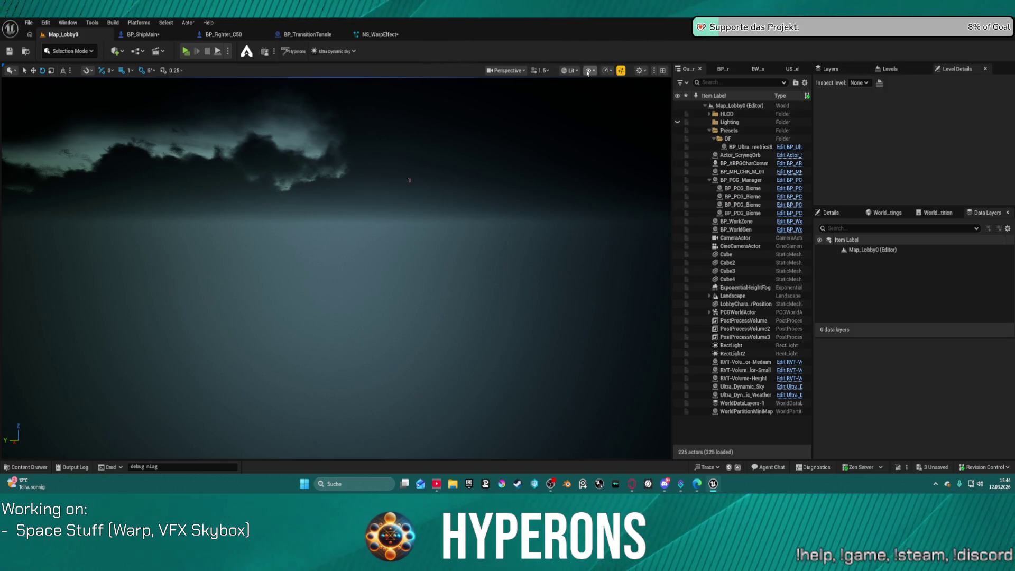
click(572, 70)
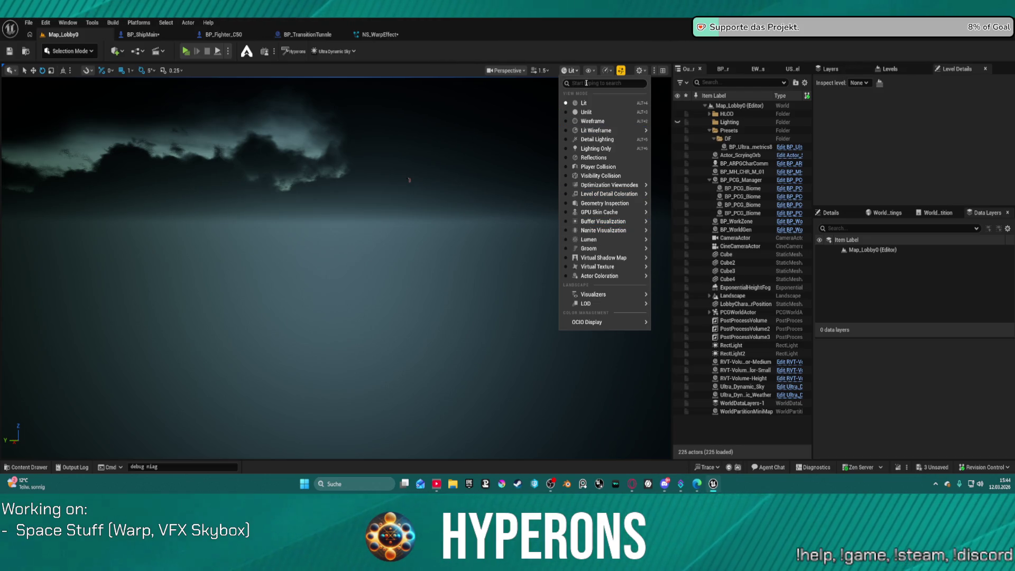
text(niag)
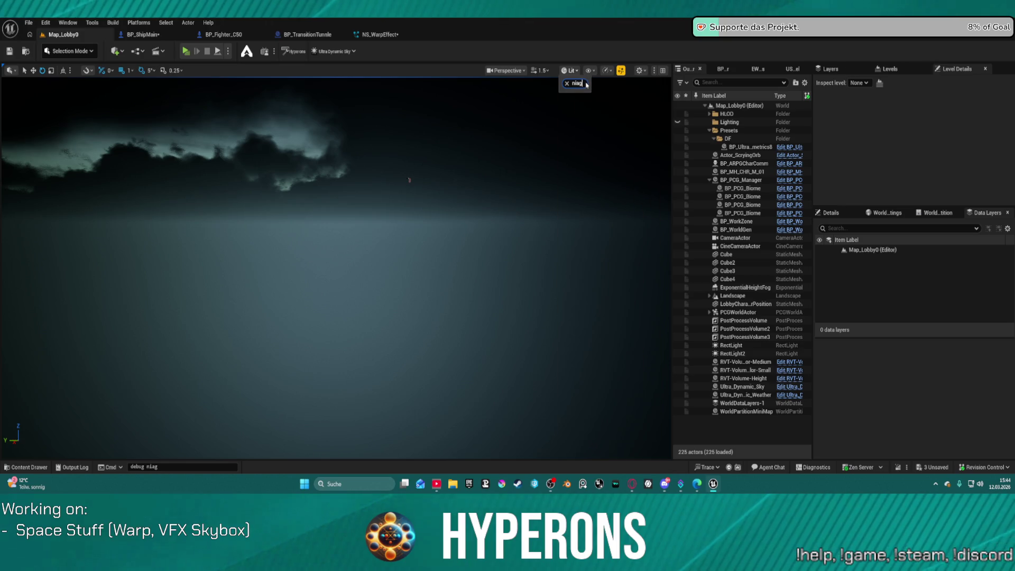
key(BackSpace)
key(BackSpace)
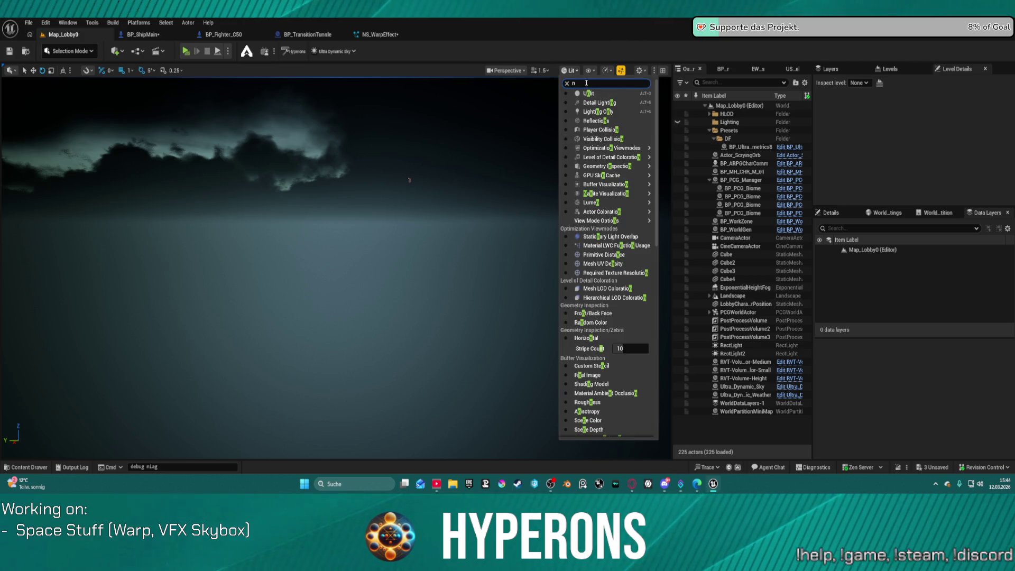
text(bo)
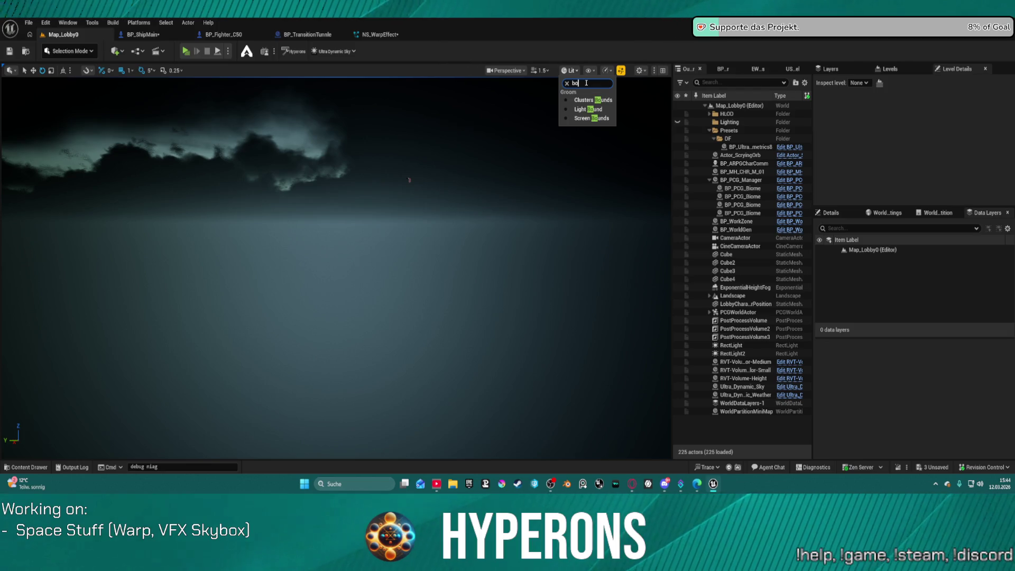
key(BackSpace)
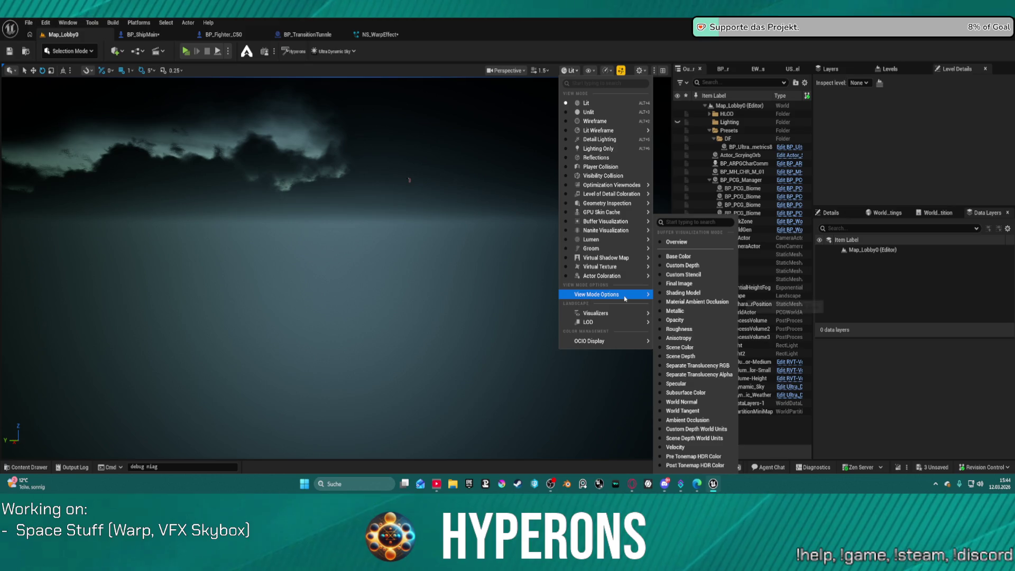
mouse_move(642, 313)
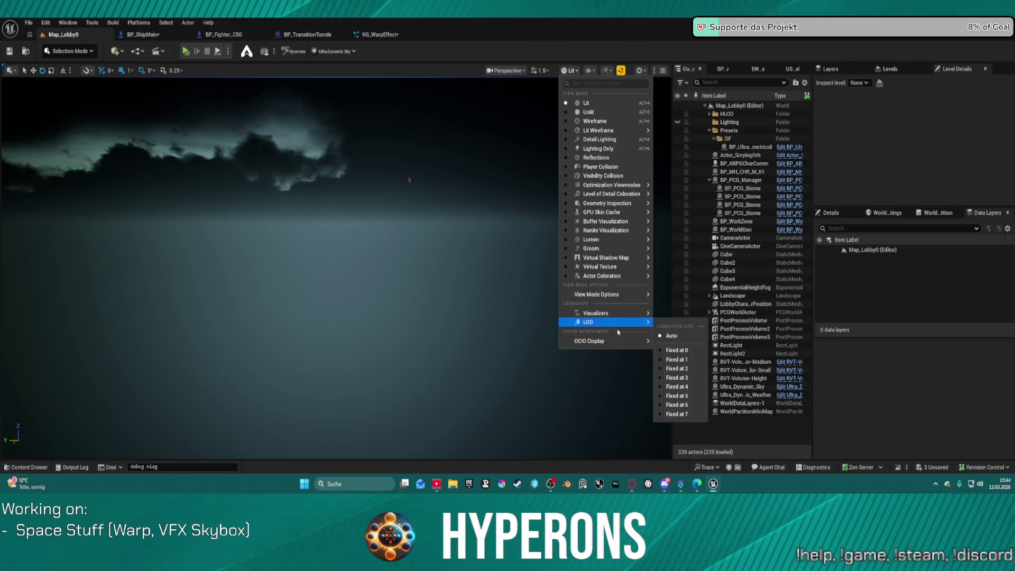
mouse_move(624, 342)
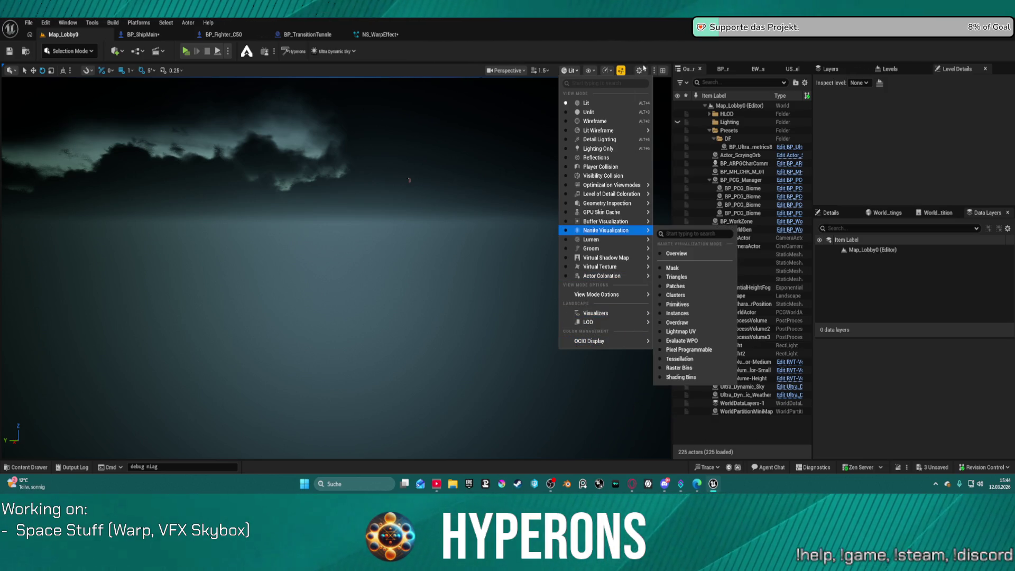
click(606, 70)
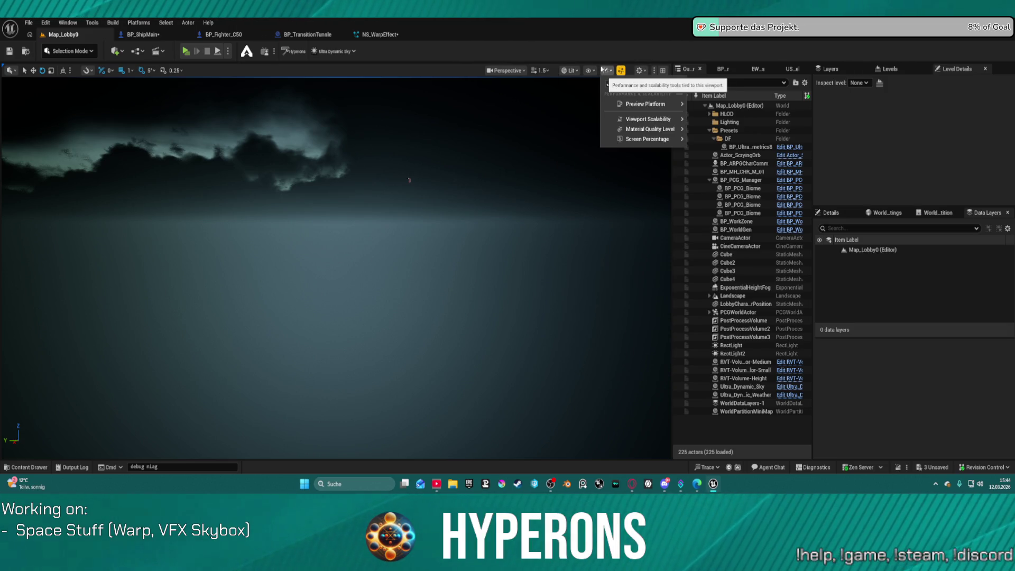
click(589, 70)
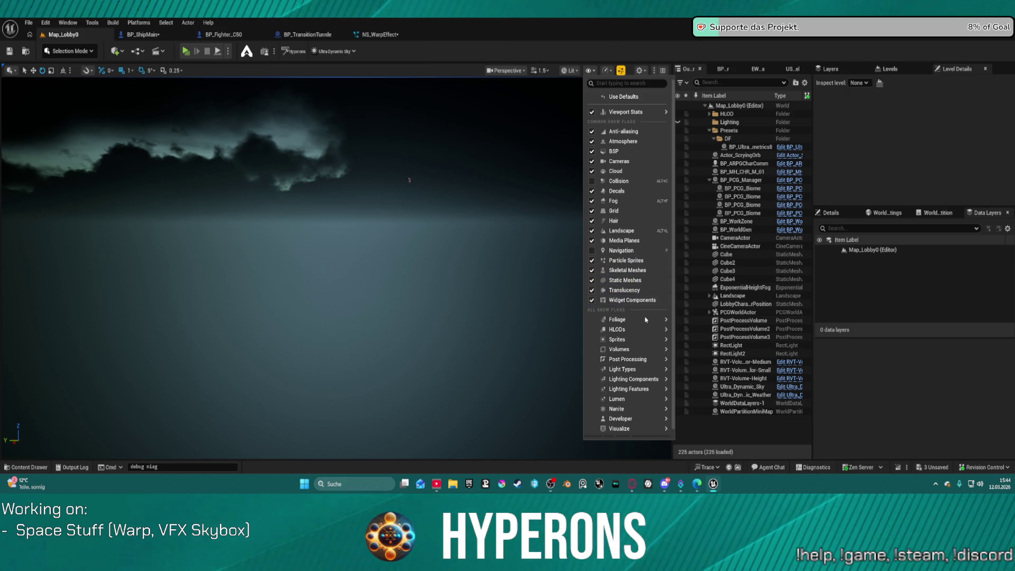
mouse_move(657, 410)
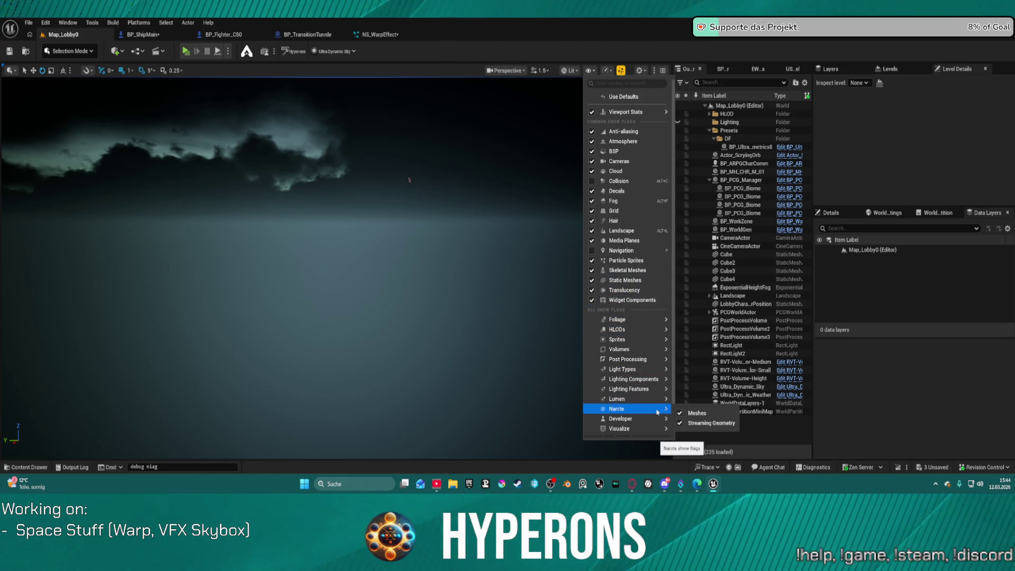
mouse_move(630, 431)
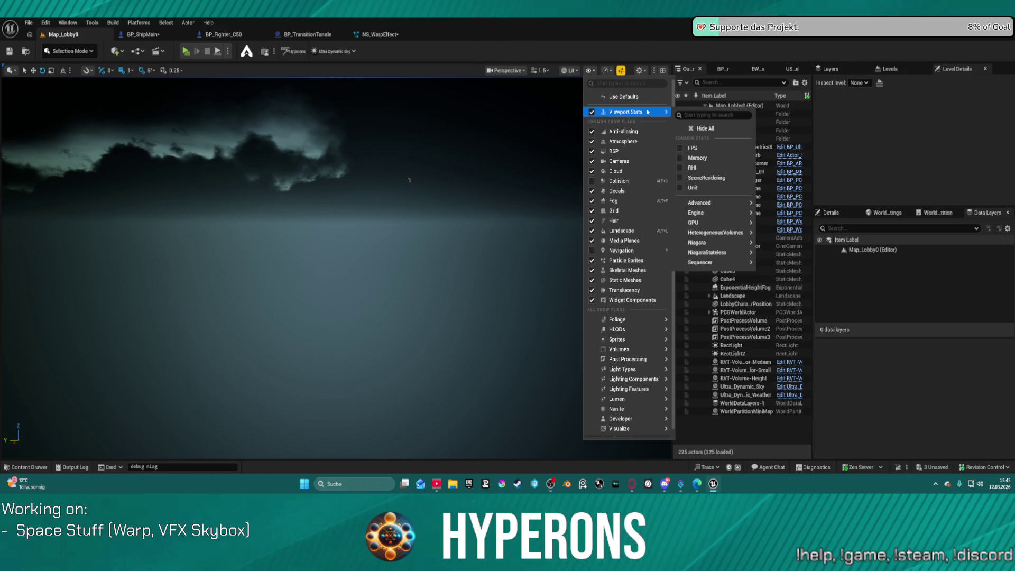
mouse_move(698, 242)
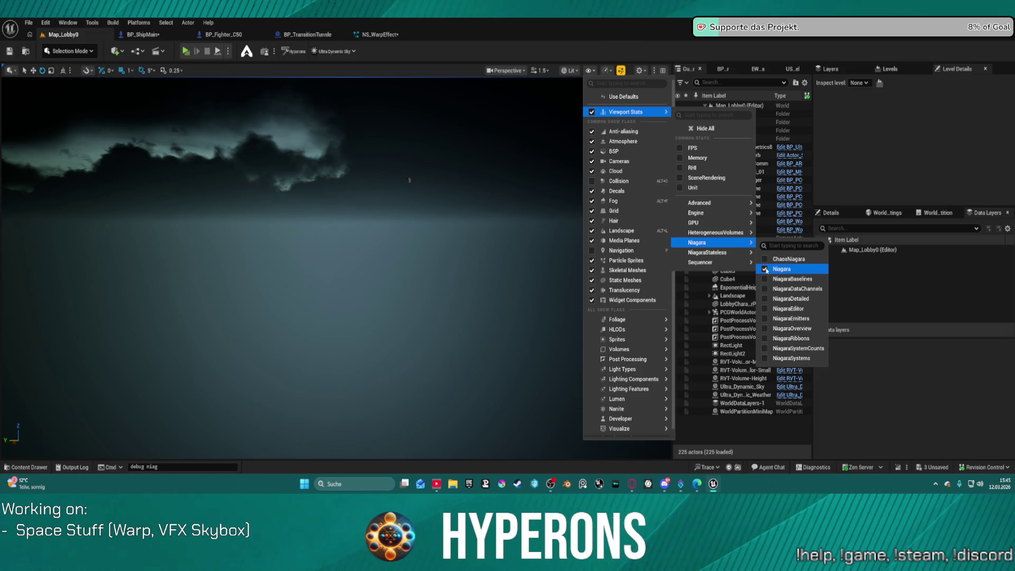
mouse_move(740, 262)
click(188, 51)
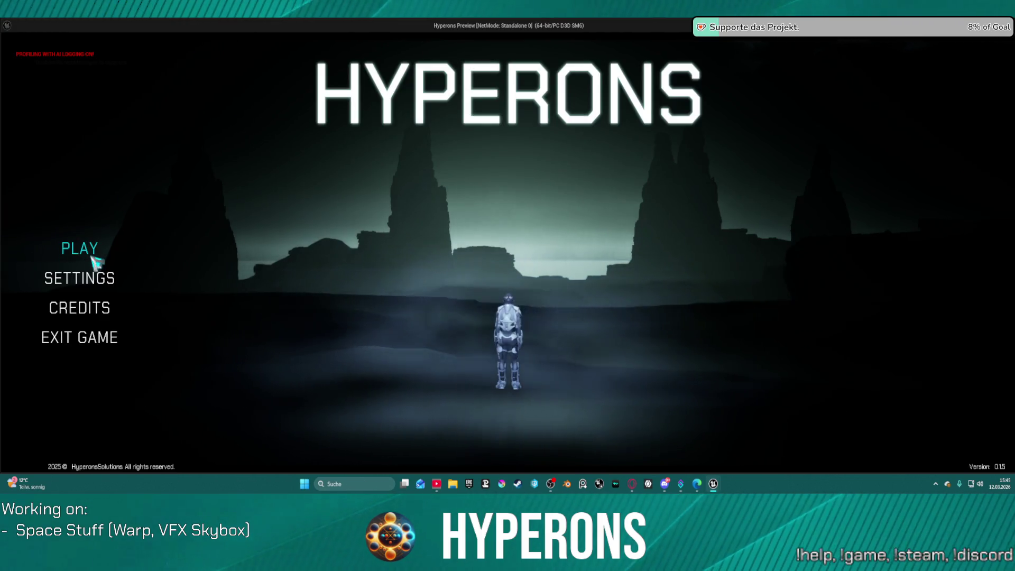
Step: Start a game with the existing character, test the warp in flight, then exit to the editor
click(96, 261)
click(338, 214)
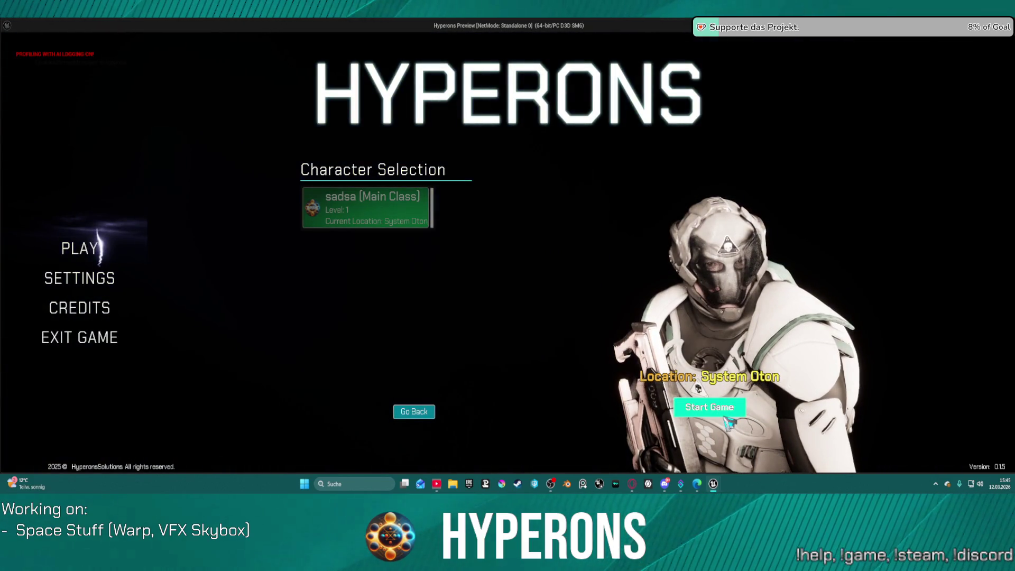
click(730, 422)
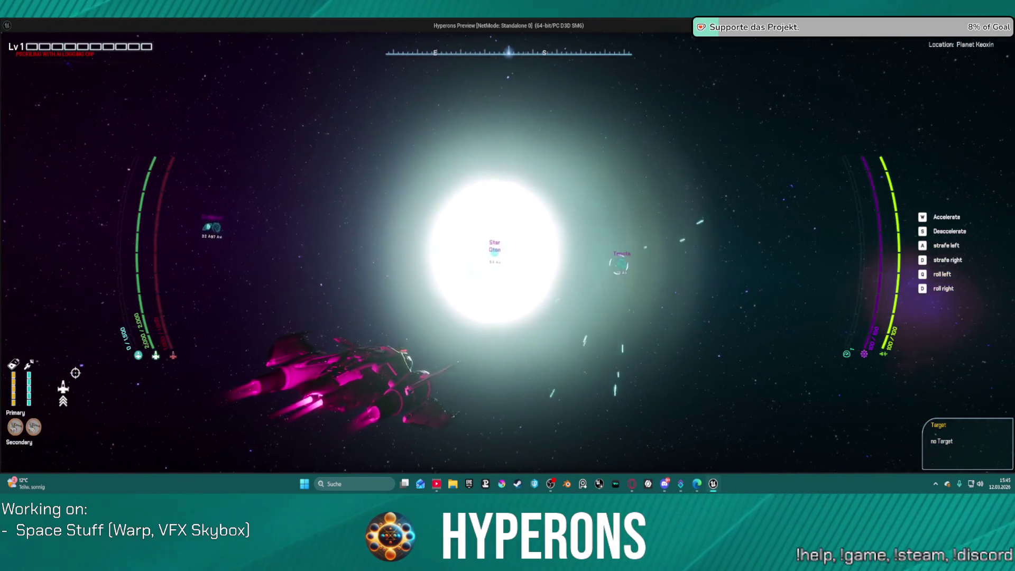
key(Escape)
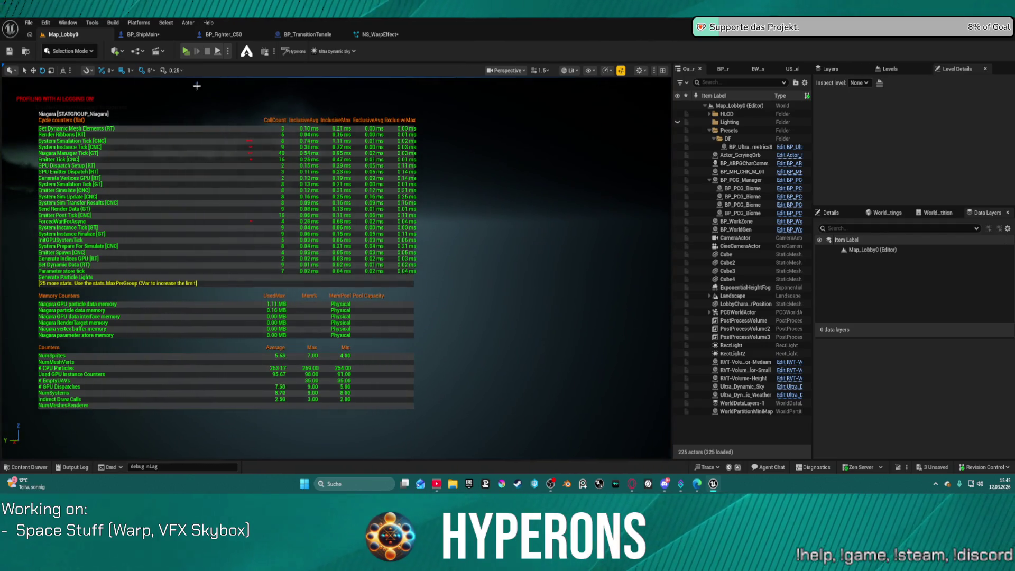
Step: Set the play mode to Selected Viewport so the game runs inside the level viewport
click(228, 51)
click(251, 94)
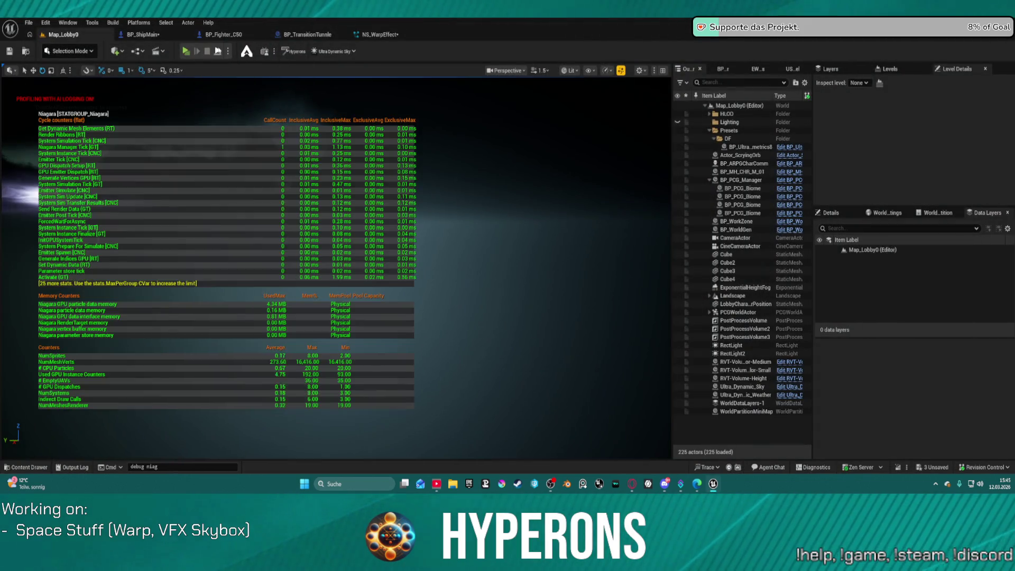
click(228, 51)
click(241, 87)
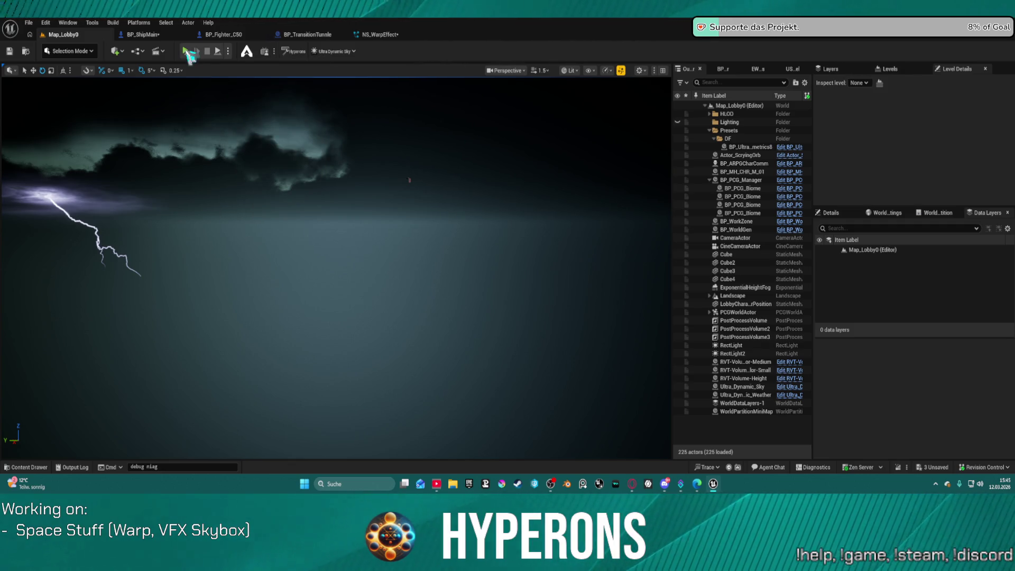
Step: Play in the viewport with the chosen character, fly into space and free the mouse
click(186, 51)
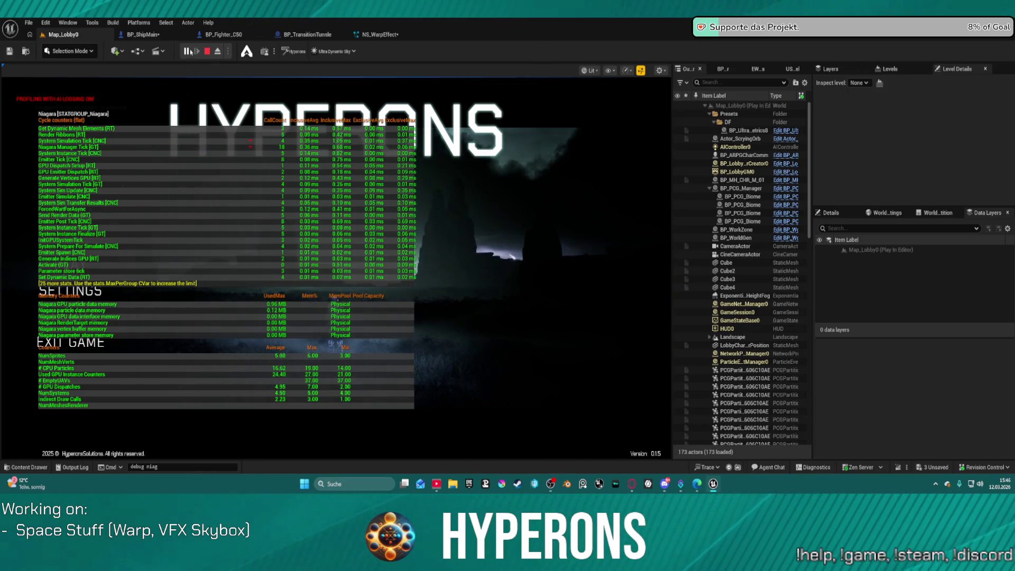
click(83, 259)
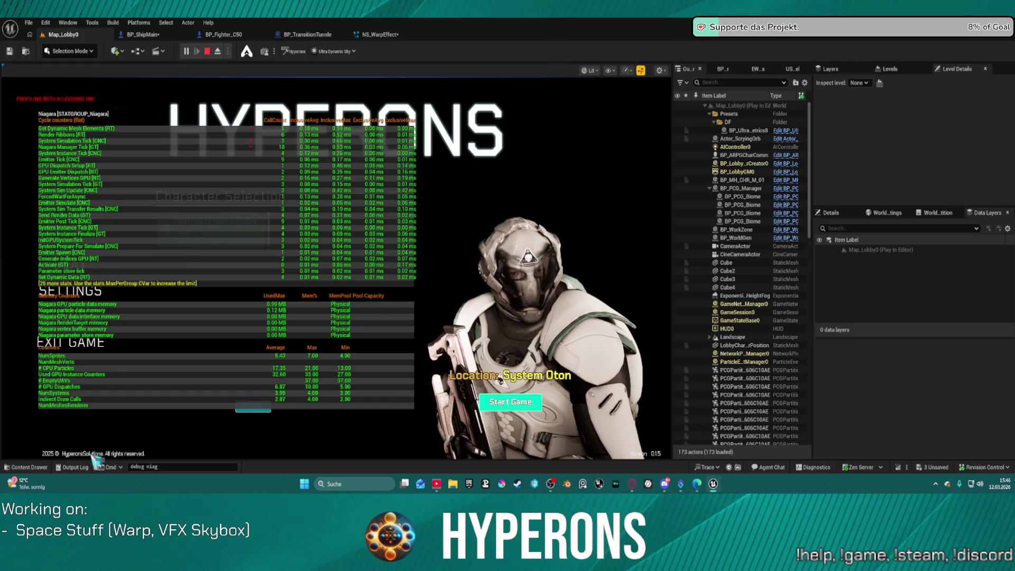
click(510, 402)
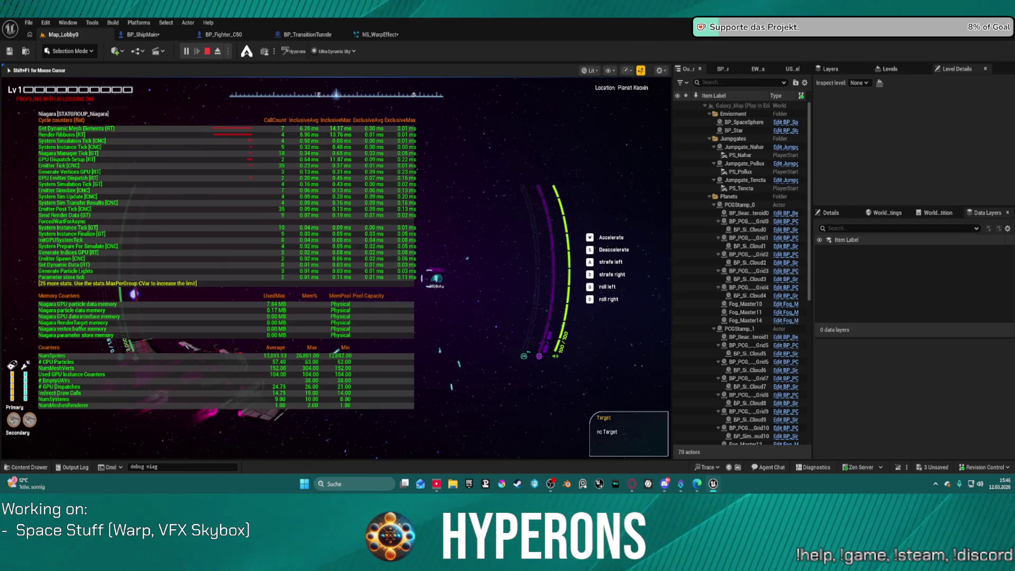
key(super)
key(super)
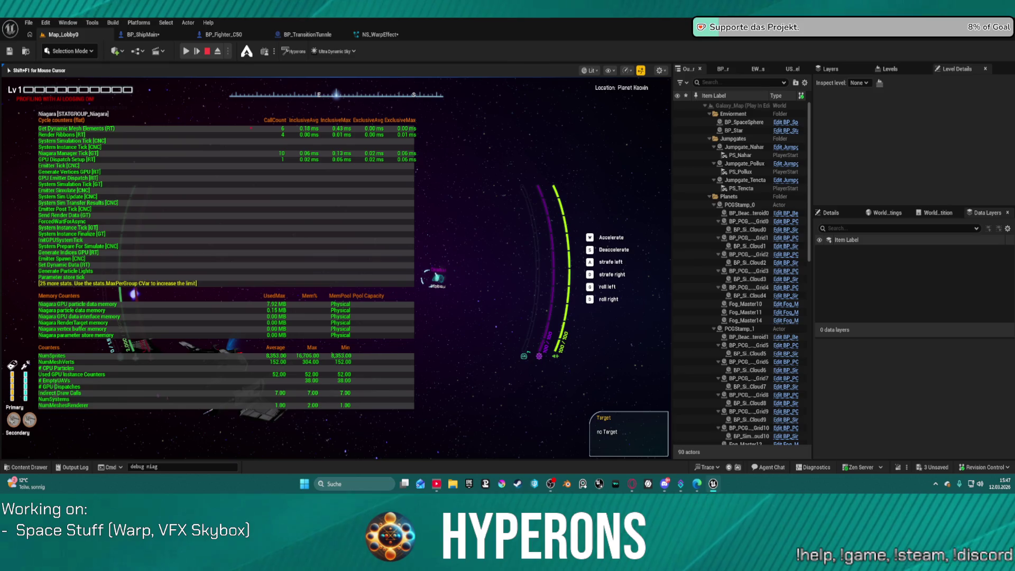
key(super)
key(super)
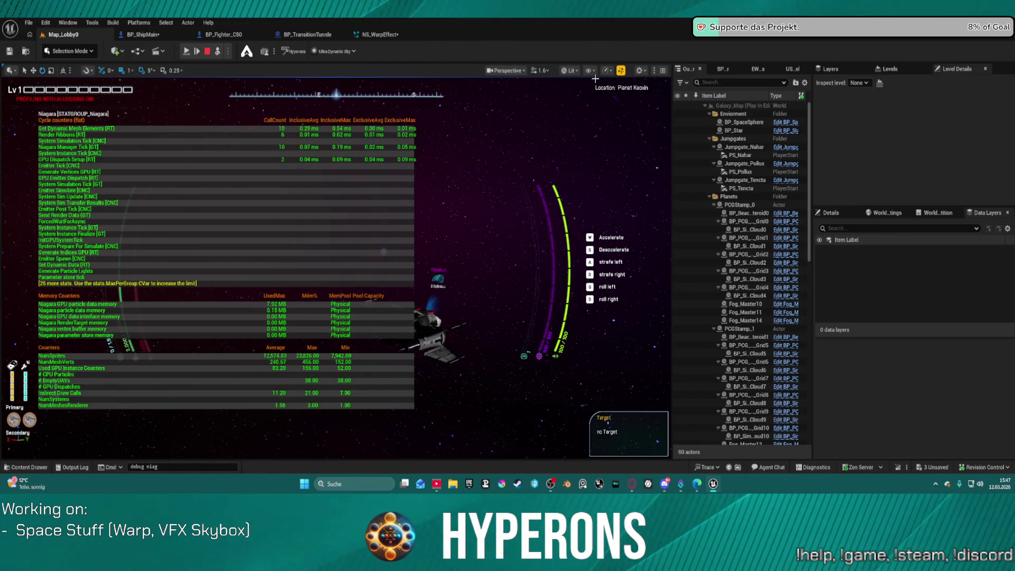
click(576, 72)
Step: Switch the viewport view mode to Wireframe
mouse_move(619, 131)
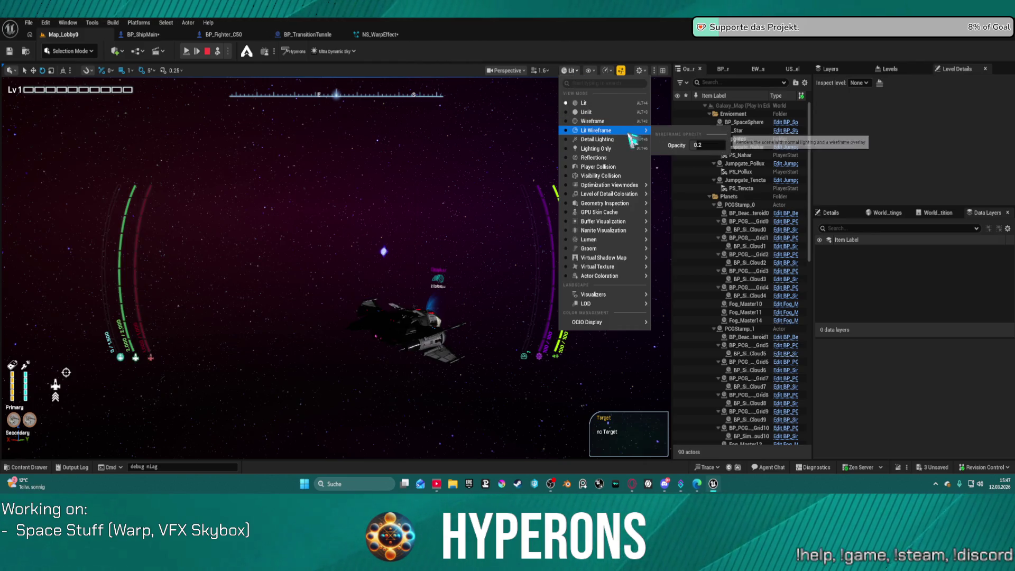
click(619, 130)
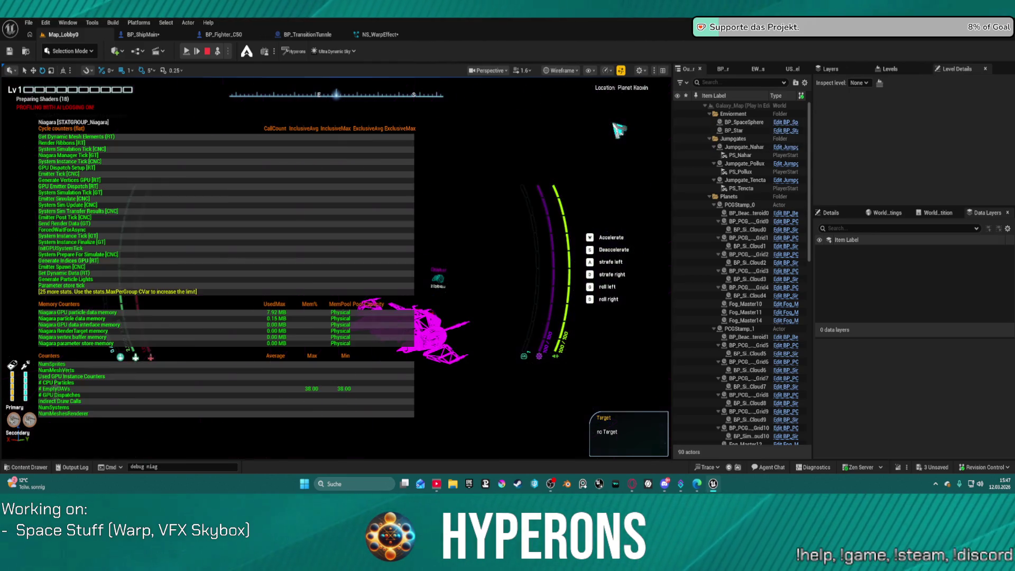
click(568, 74)
click(575, 74)
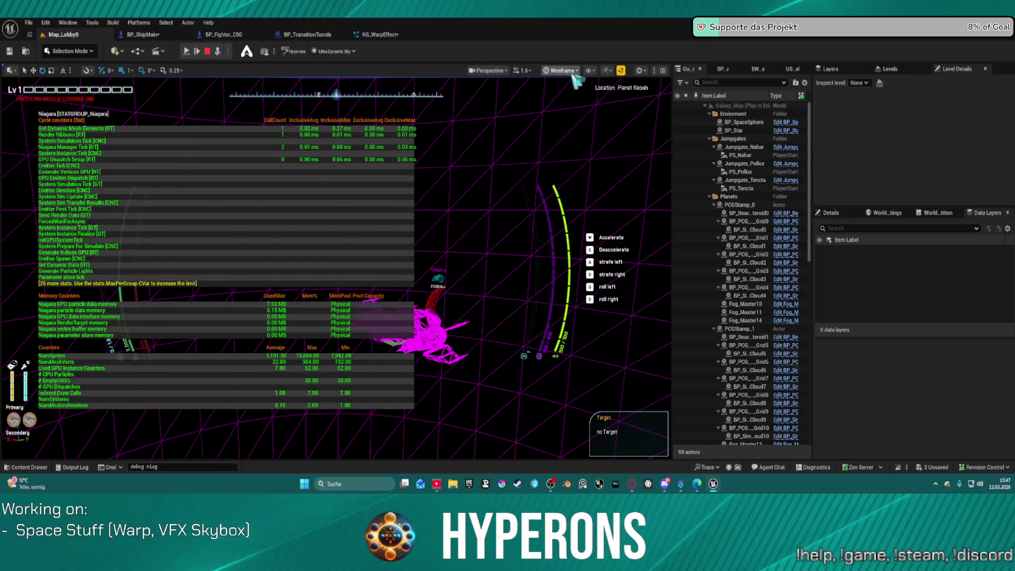
Step: Turn off the Niagara stats readout and resume the paused game
click(604, 71)
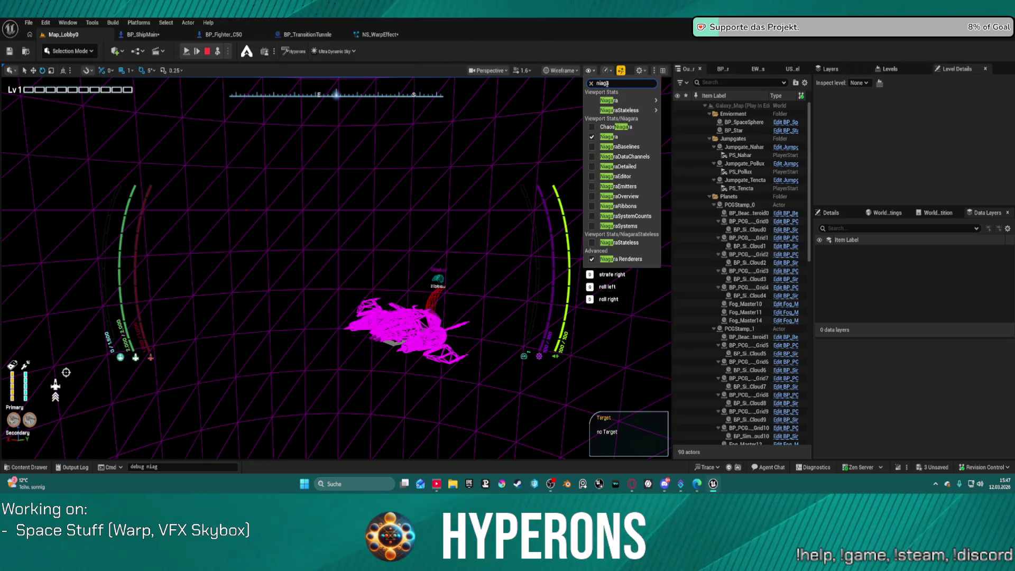
click(604, 138)
click(561, 71)
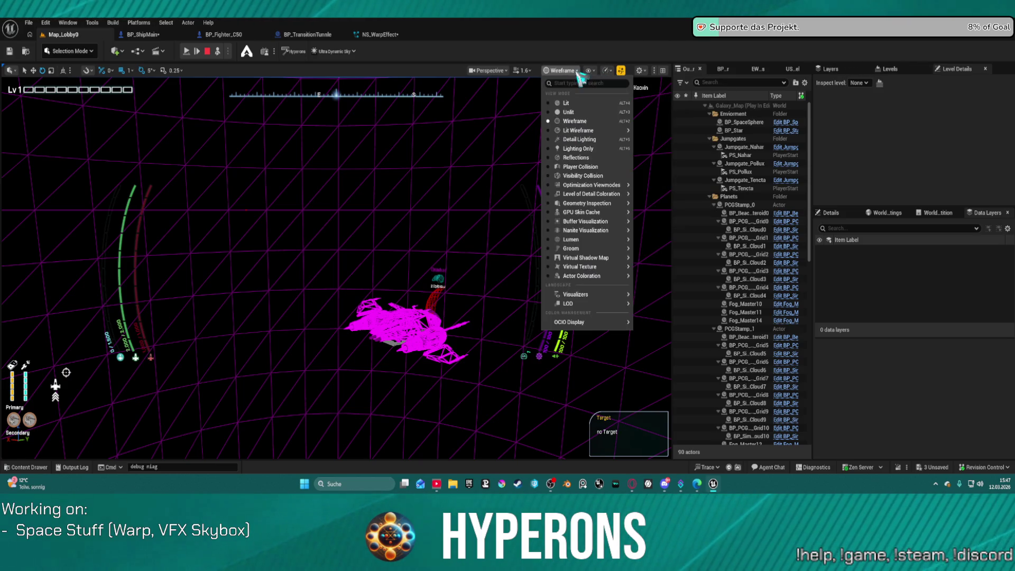
mouse_move(599, 234)
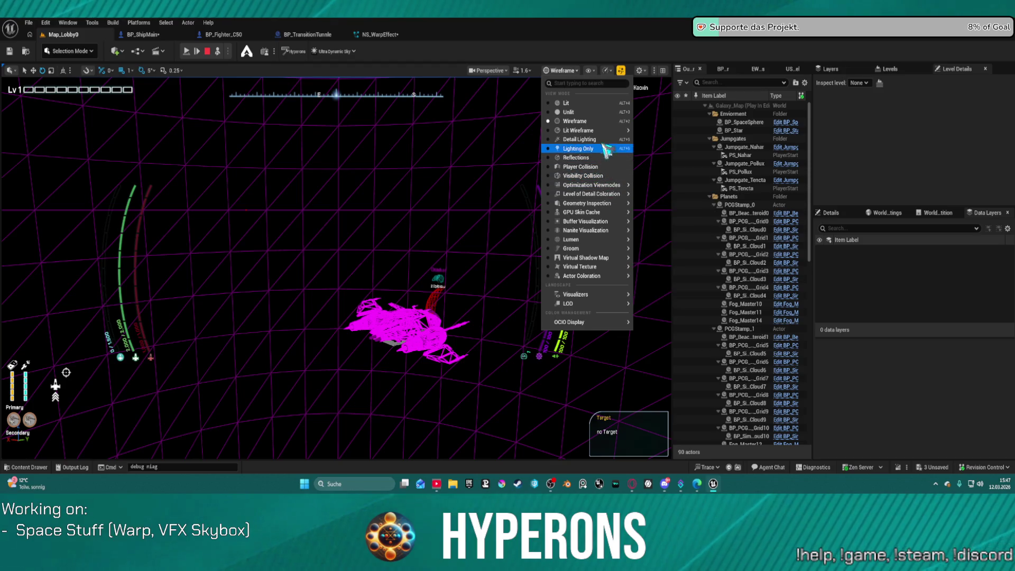
mouse_move(611, 133)
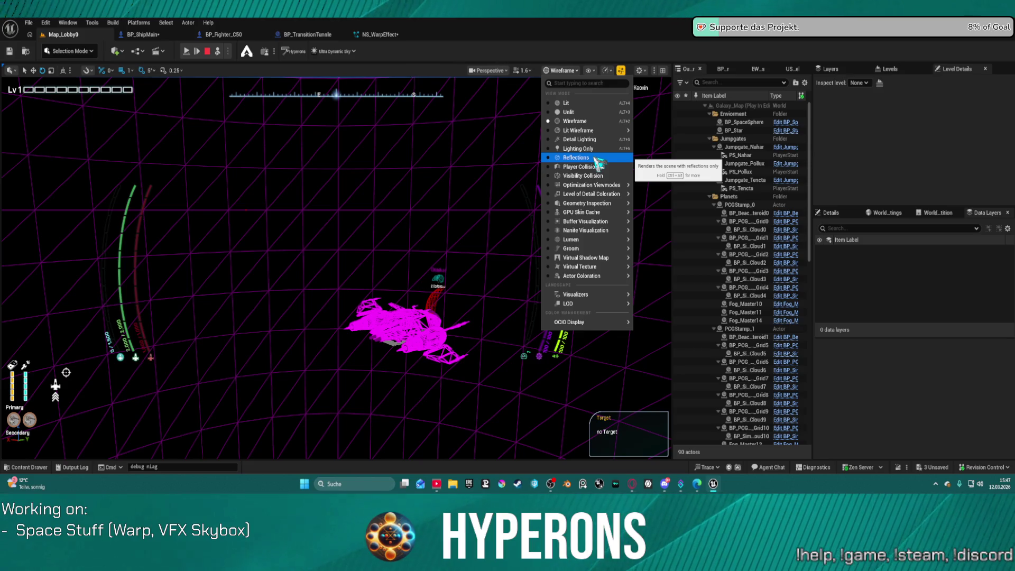
click(187, 51)
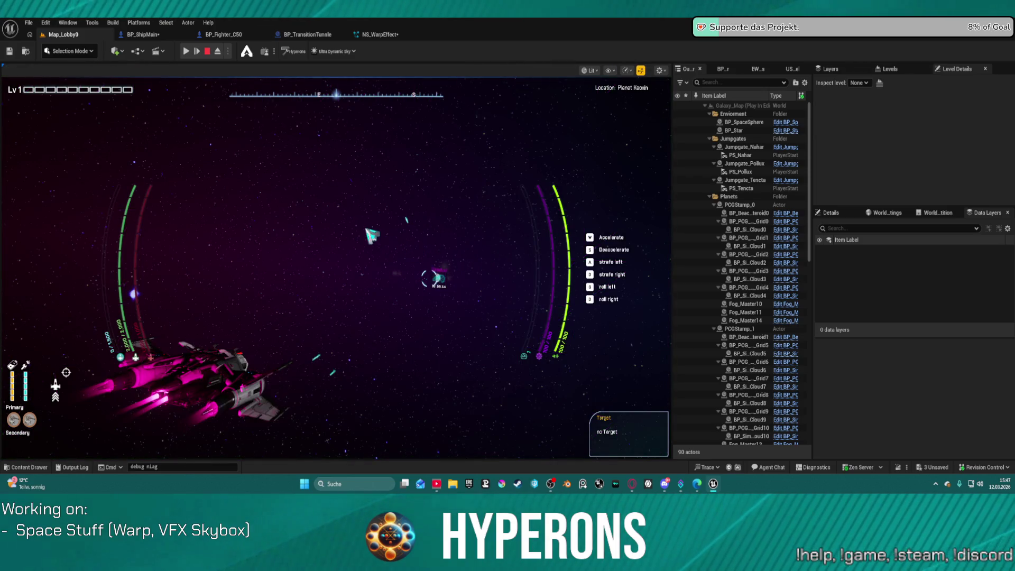
Step: Eject from the player with F8 to view the running flight in wireframe
key(F8)
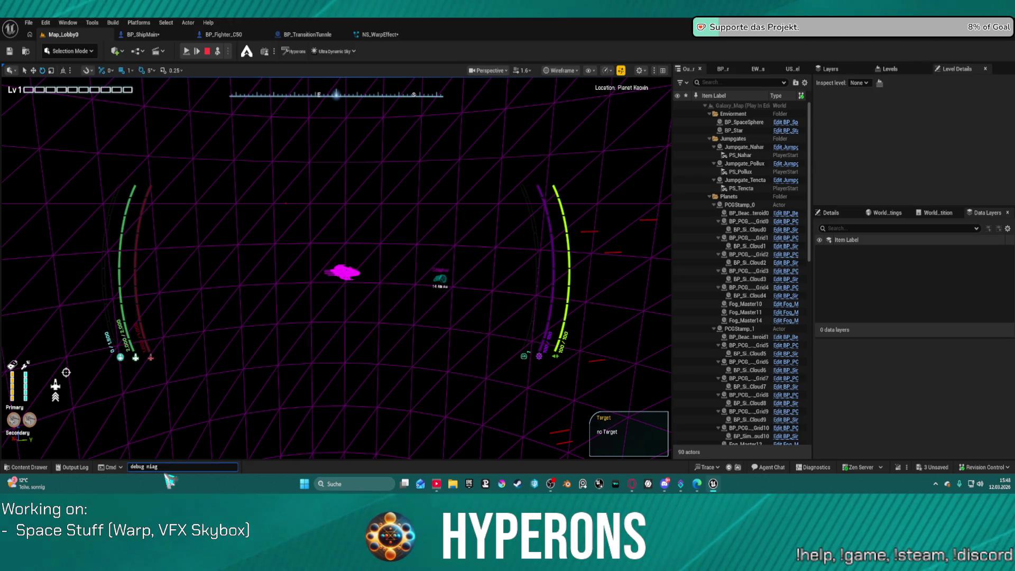
text(ara)
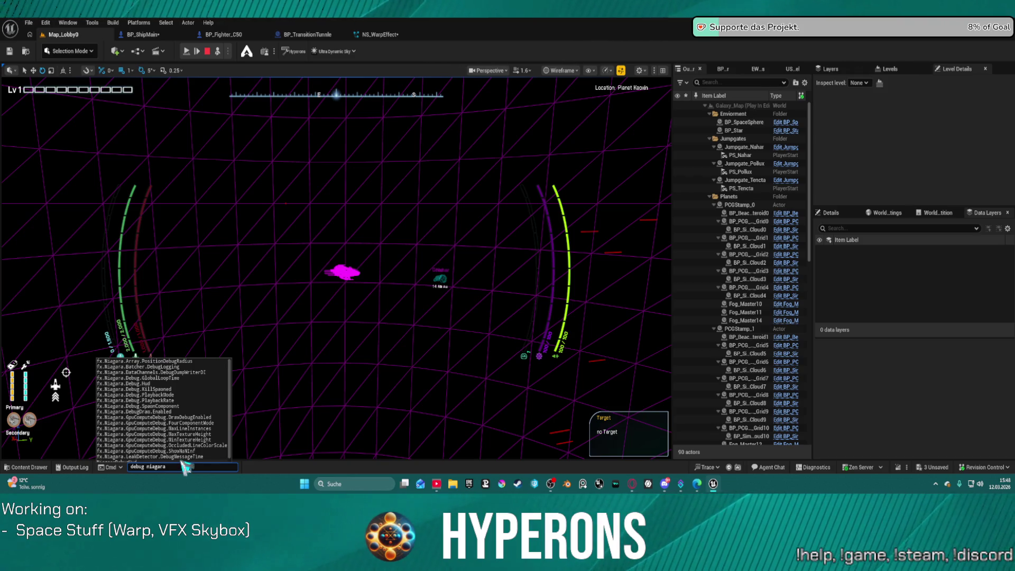
Step: Run fx.Niagara.GpuComputeDebug.DrawDebugEnabled 0, then trim the console to 'fx.Niagara.' to list settings
scroll(183, 400, down, 1)
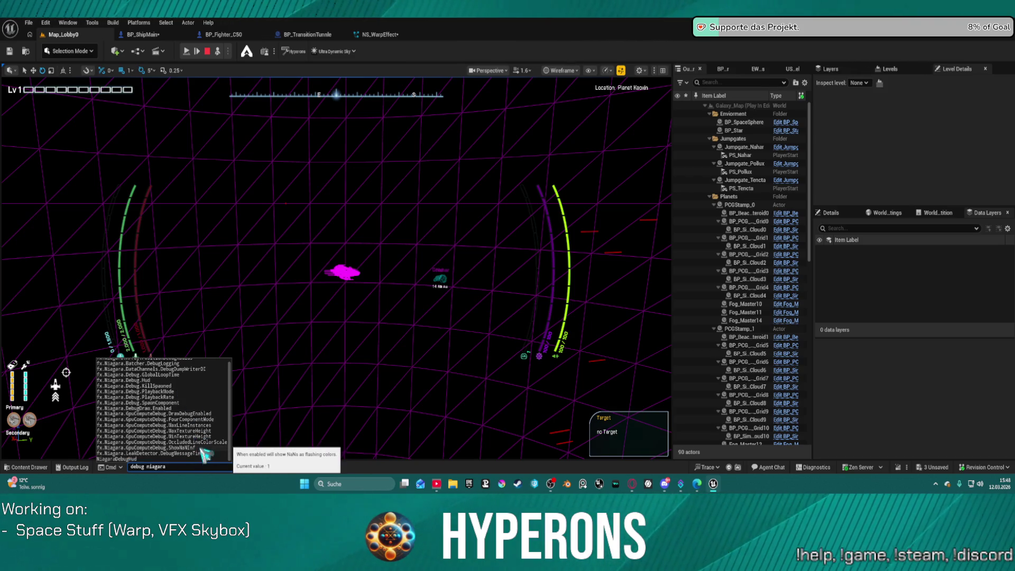
click(200, 415)
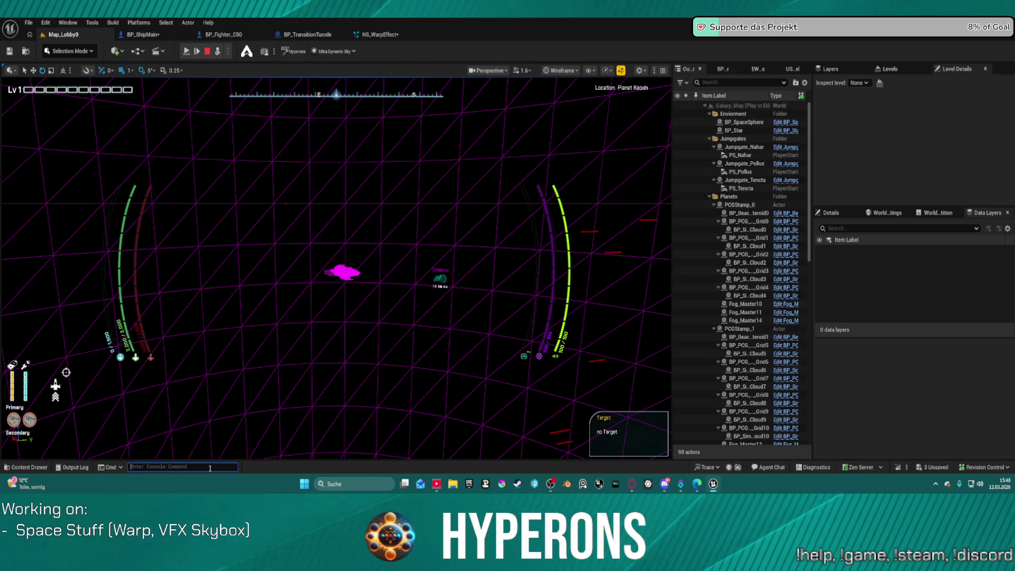
key(Up)
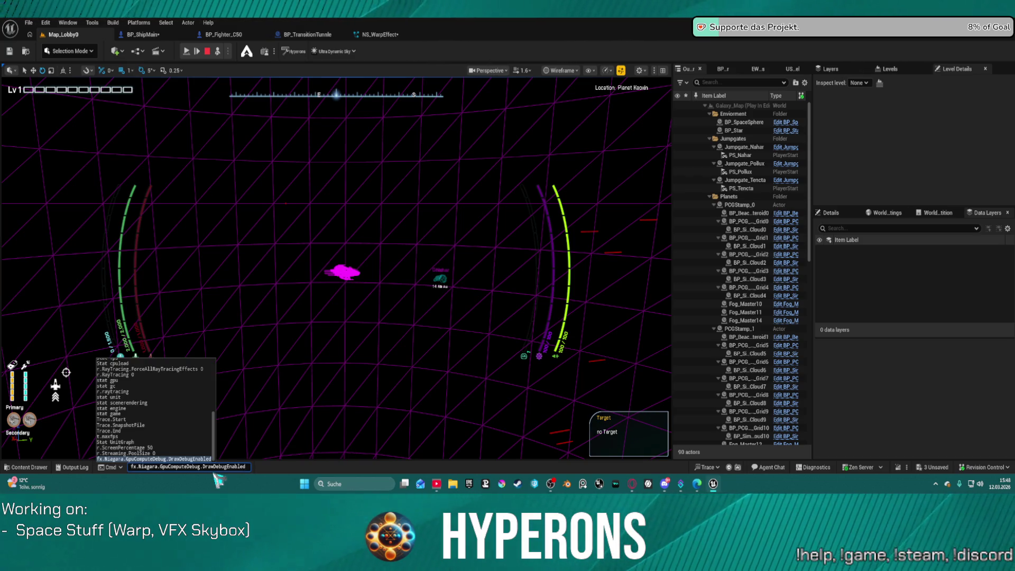
text(0)
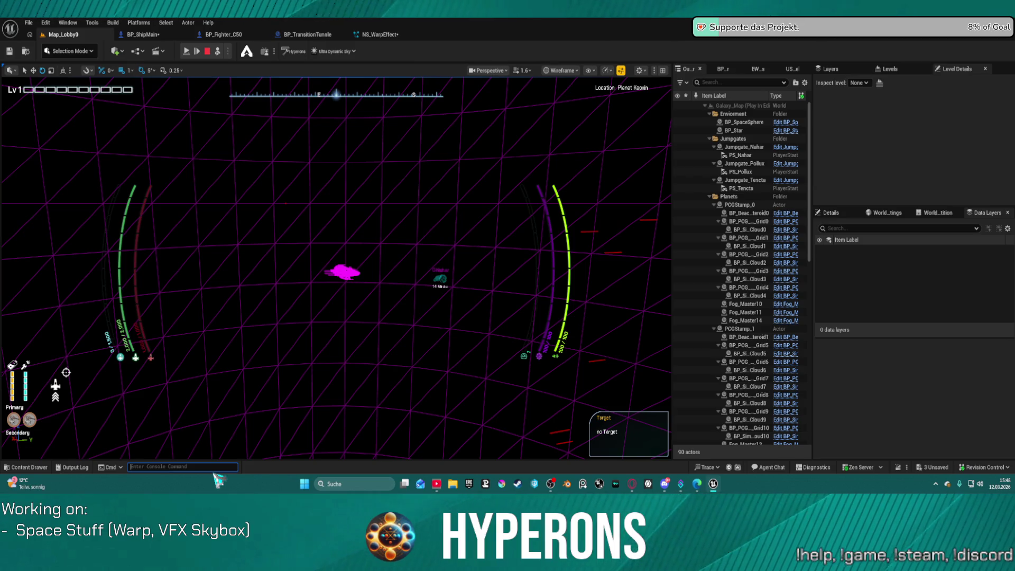
key(Up)
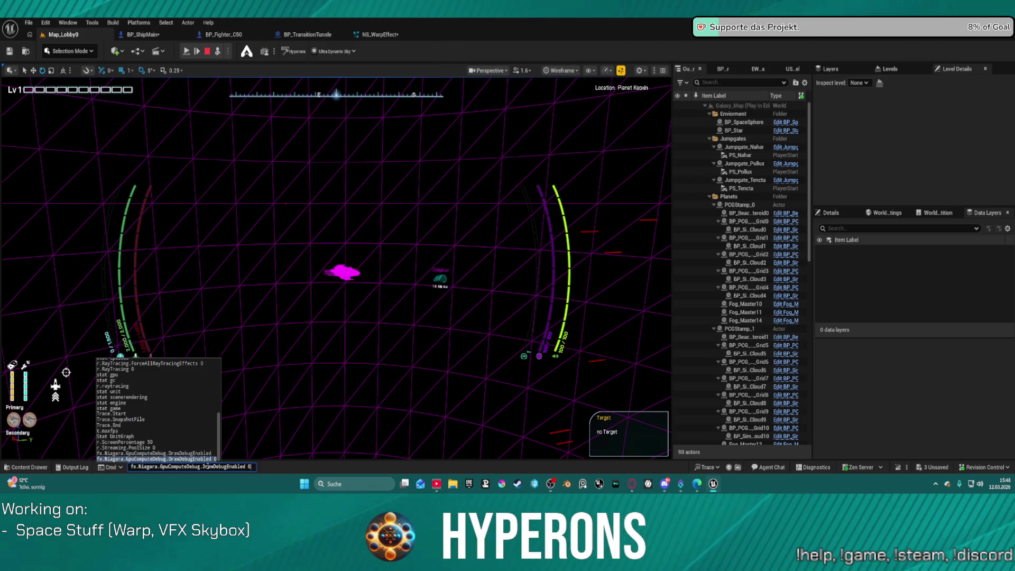
key(BackSpace)
key(BackSpace)
key(BackSpace)
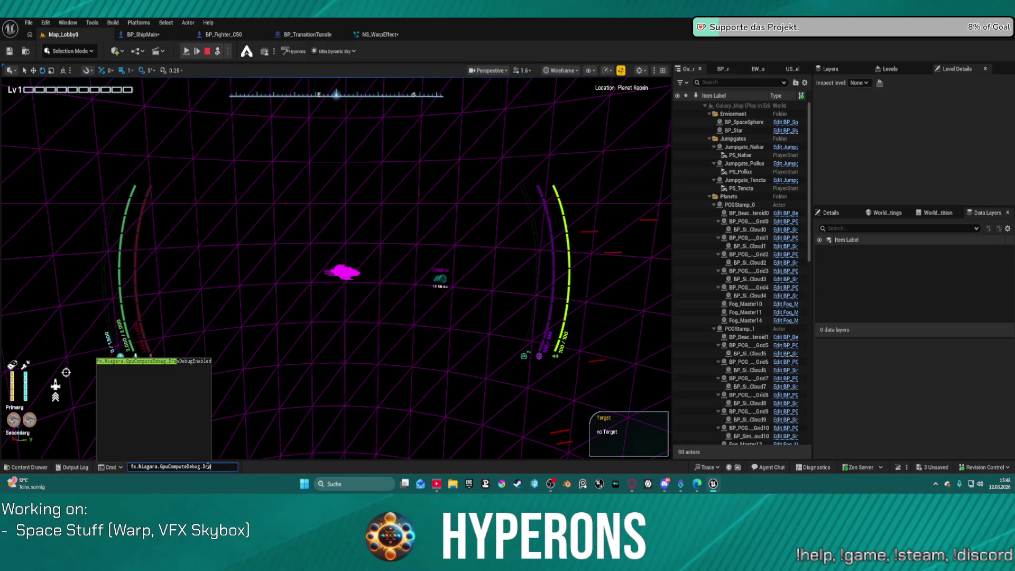
key(BackSpace)
key(BackSpace)
key(BackSpace)
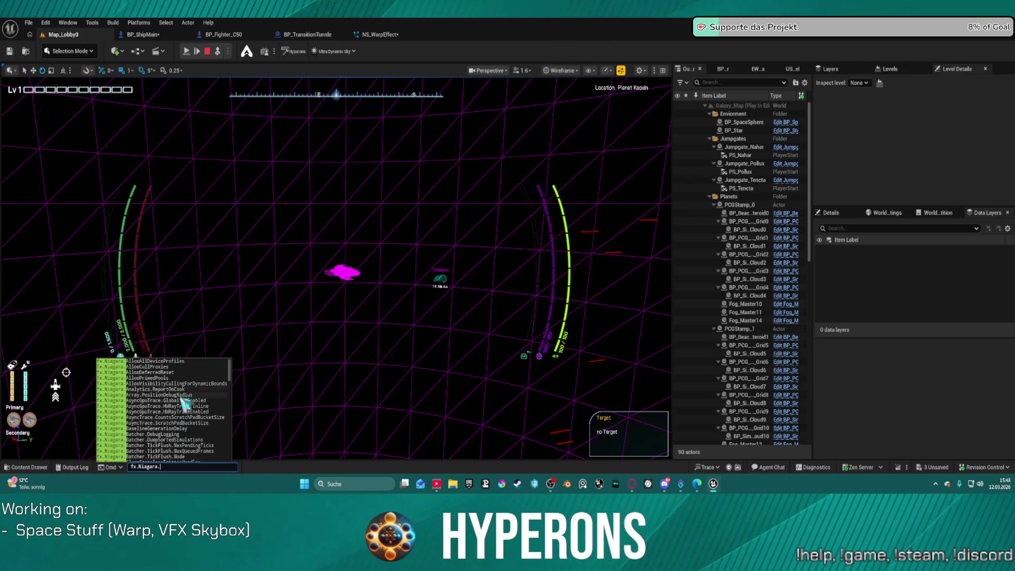
scroll(184, 417, down, 3)
scroll(188, 429, down, 2)
scroll(188, 429, down, 10)
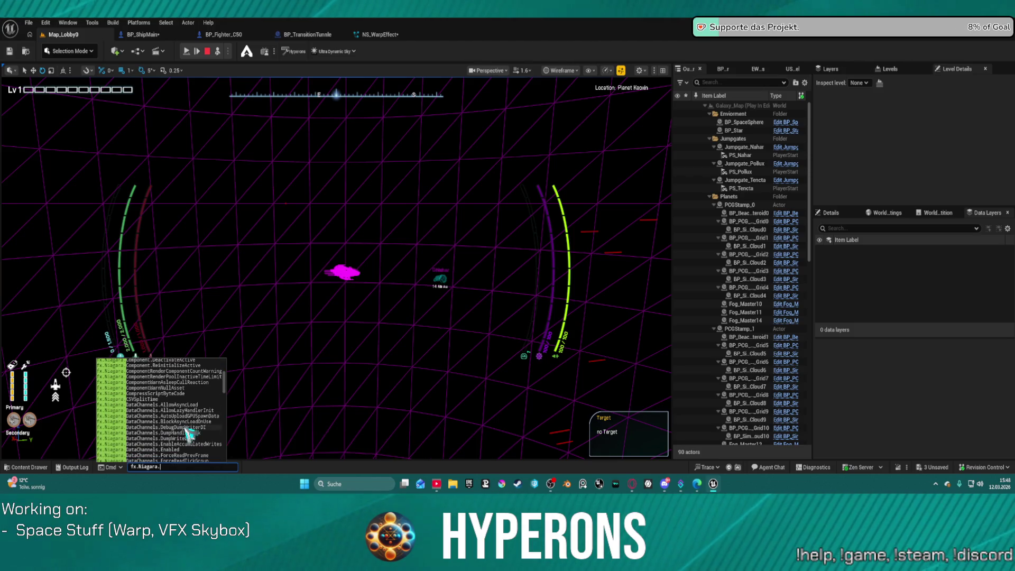
scroll(186, 429, down, 4)
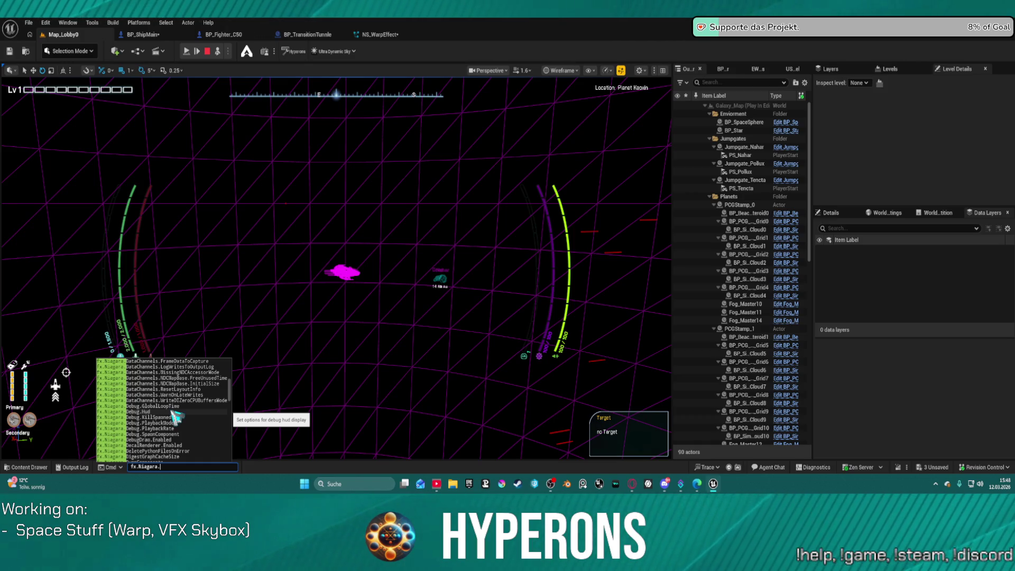
scroll(175, 416, down, 2)
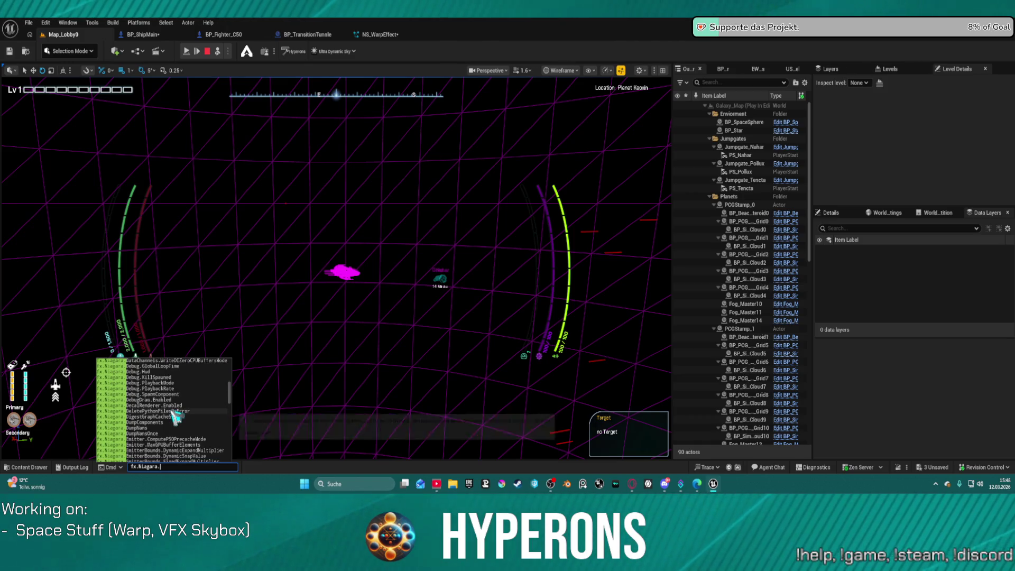
scroll(190, 447, down, 3)
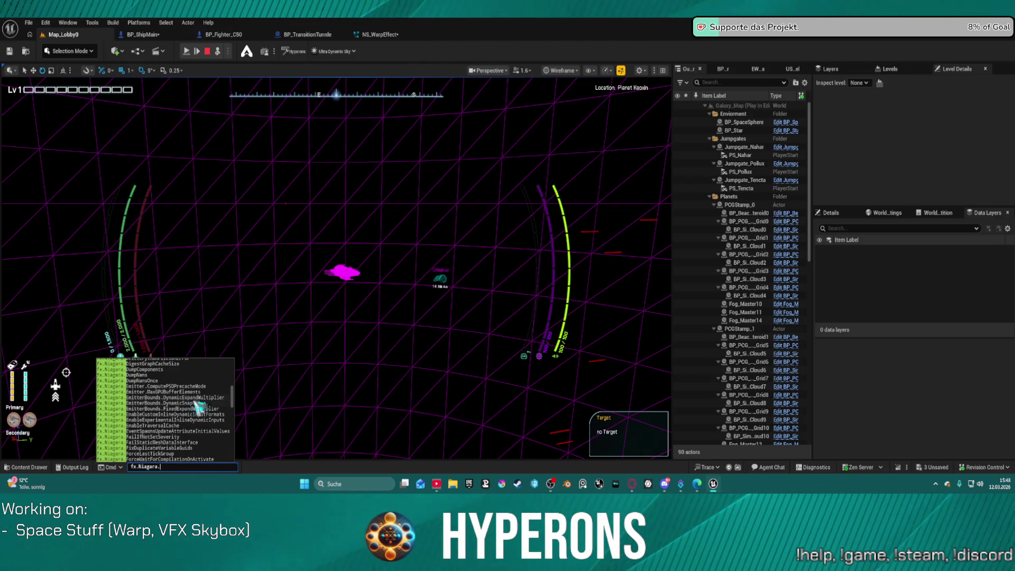
mouse_move(221, 403)
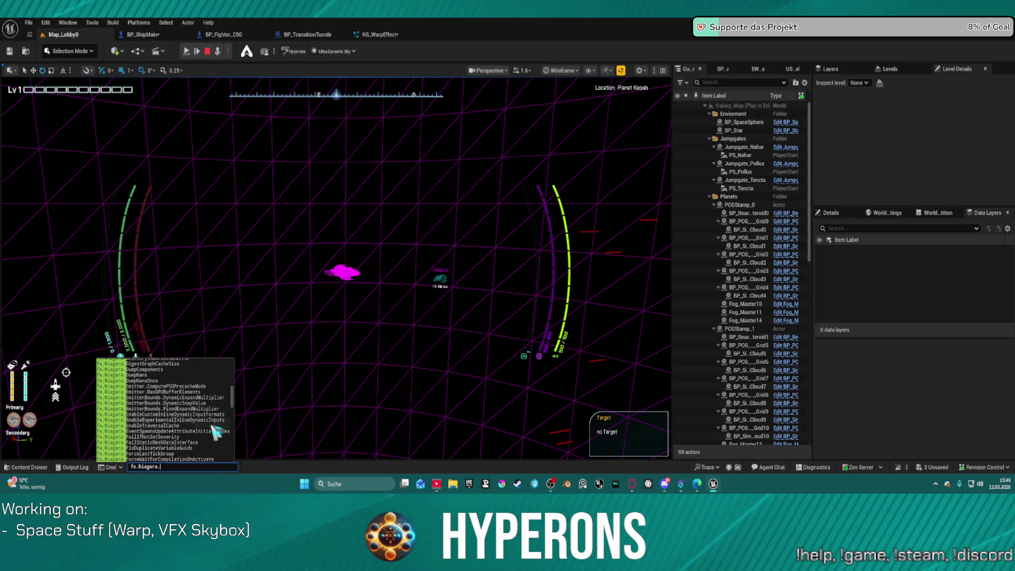
scroll(214, 452, down, 2)
scroll(215, 453, down, 3)
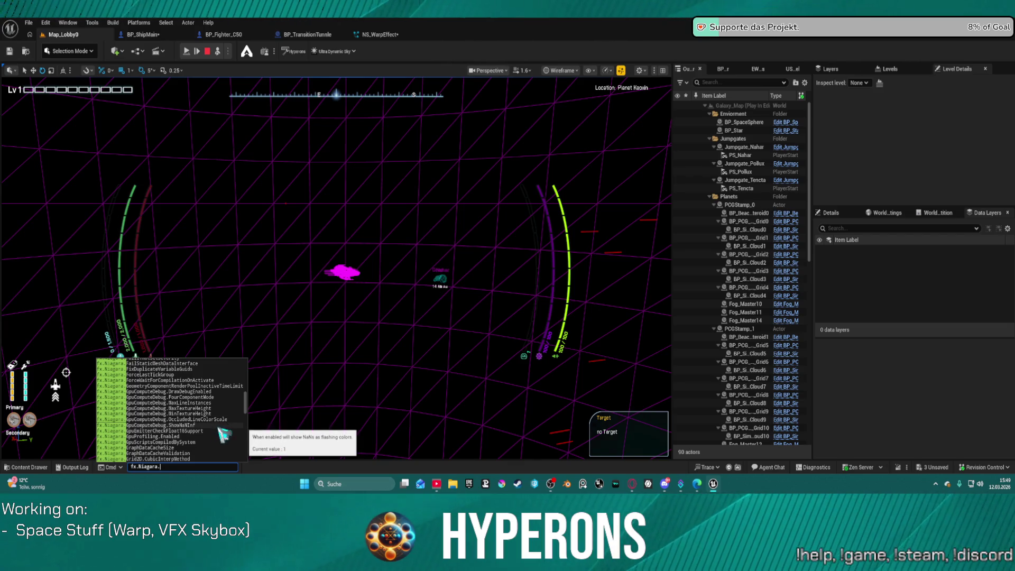
scroll(222, 435, down, 3)
scroll(210, 448, down, 1)
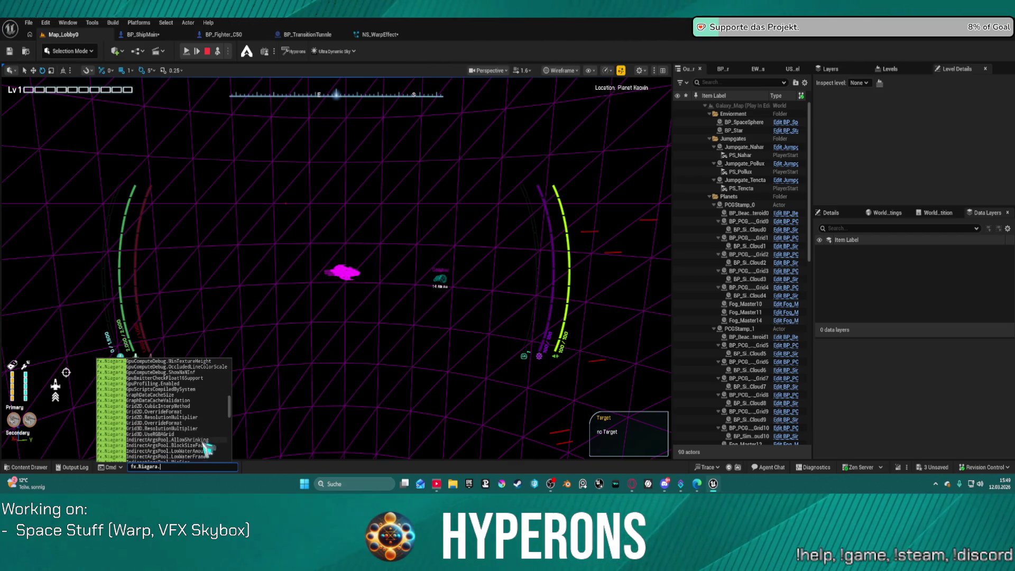
scroll(212, 423, down, 4)
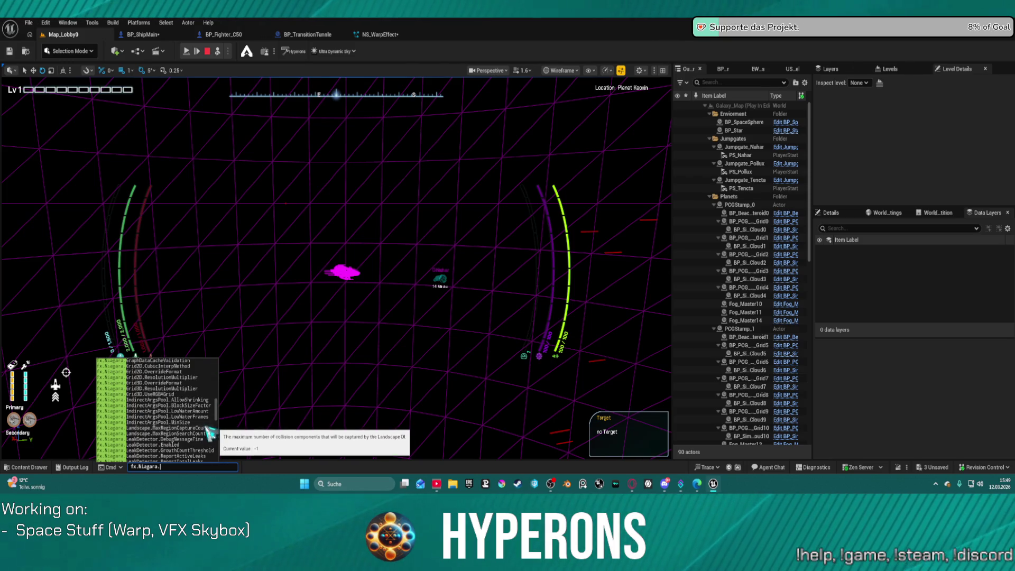
scroll(209, 426, down, 2)
scroll(209, 428, down, 1)
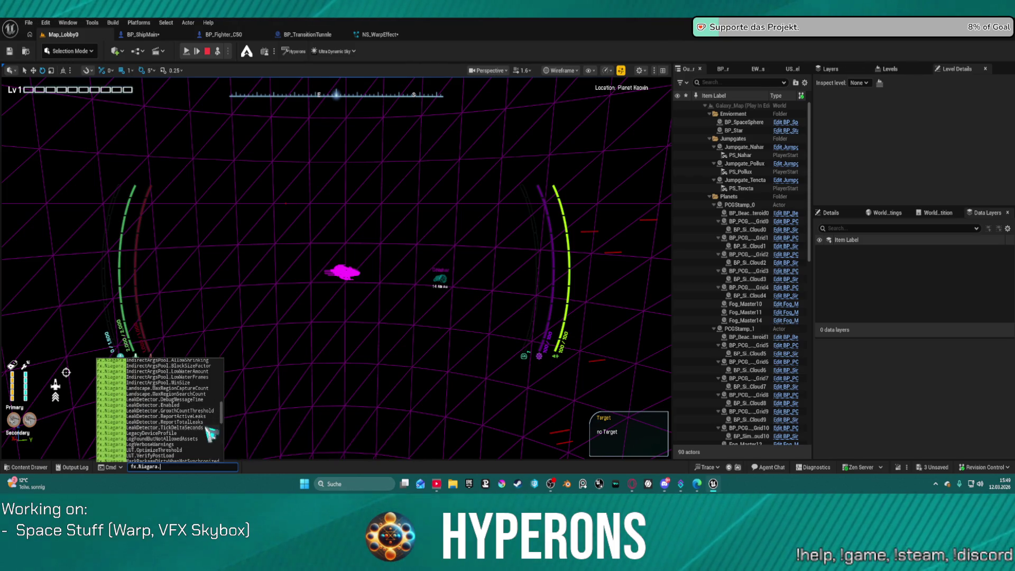
scroll(210, 436, down, 2)
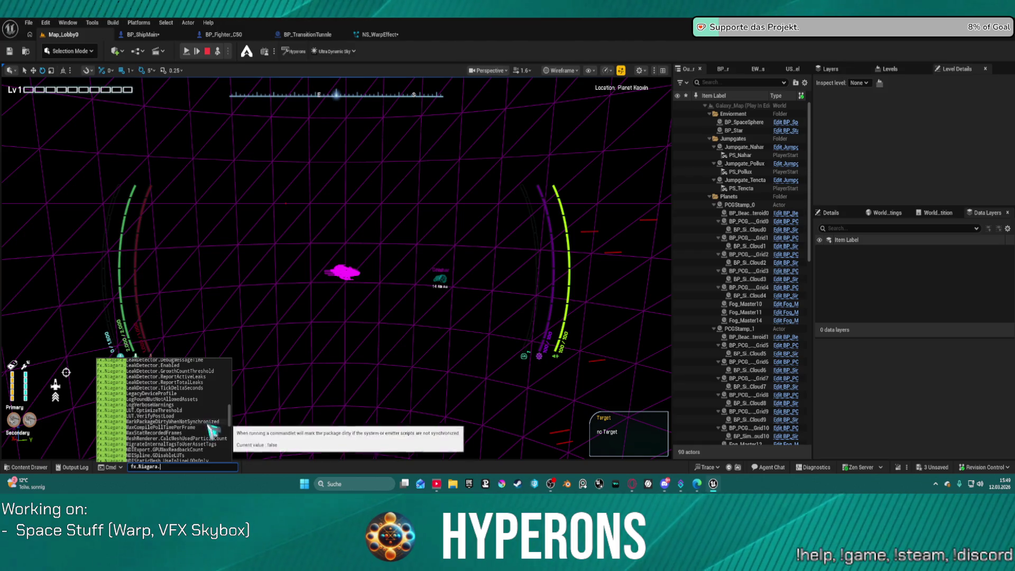
scroll(212, 443, down, 1)
scroll(212, 443, down, 2)
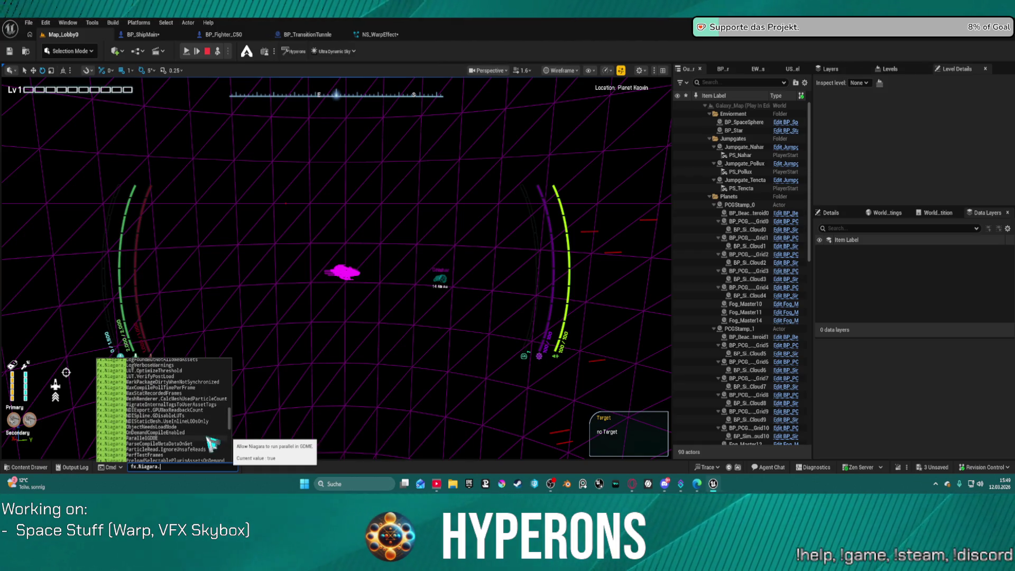
scroll(212, 443, down, 3)
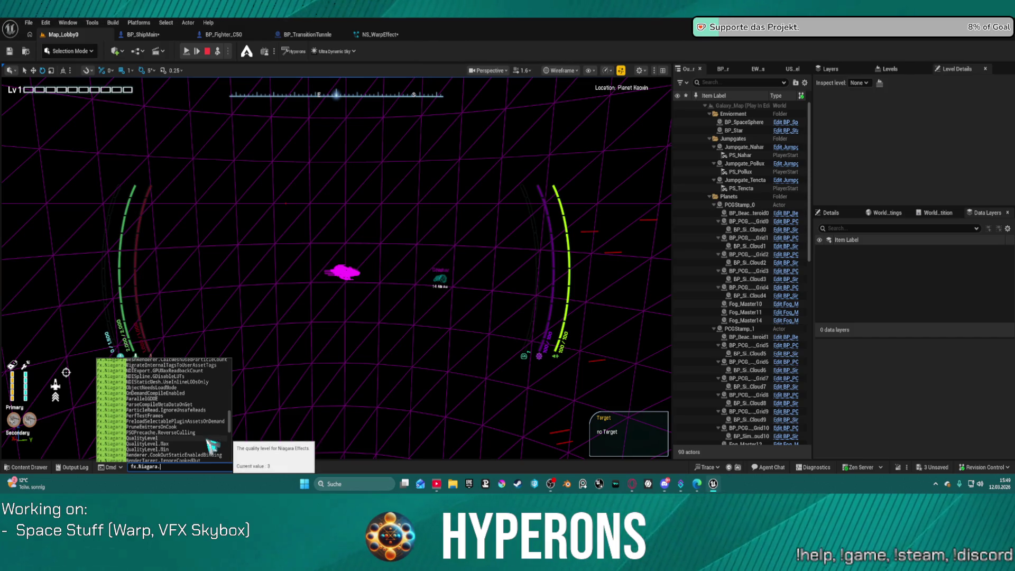
scroll(212, 444, down, 3)
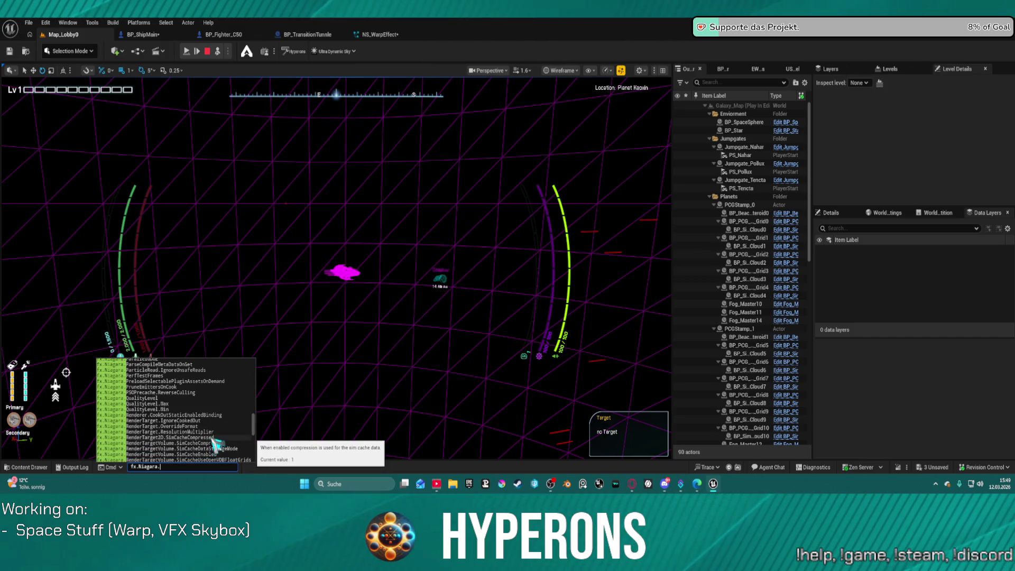
scroll(214, 443, down, 3)
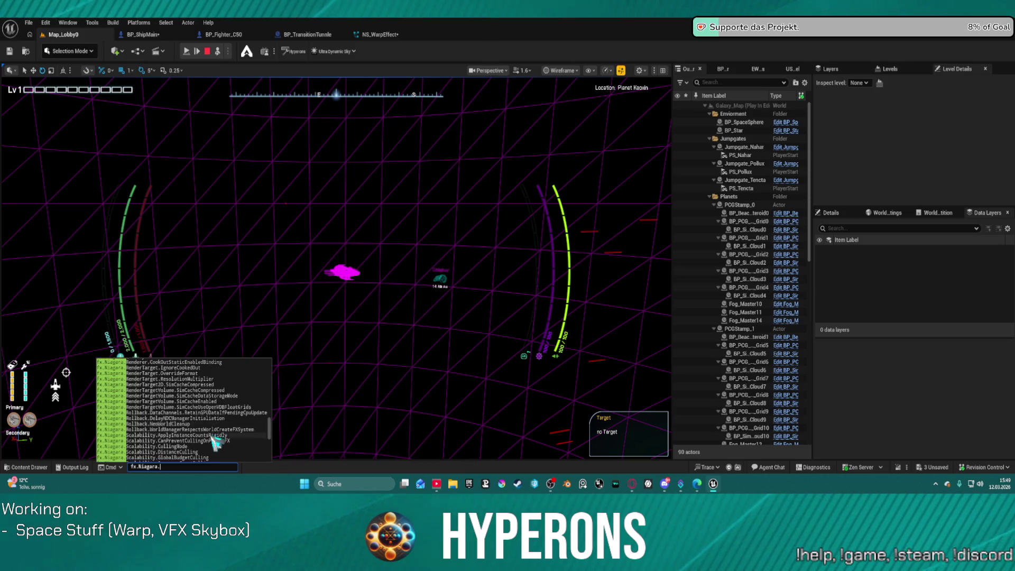
scroll(214, 442, down, 2)
scroll(215, 441, down, 2)
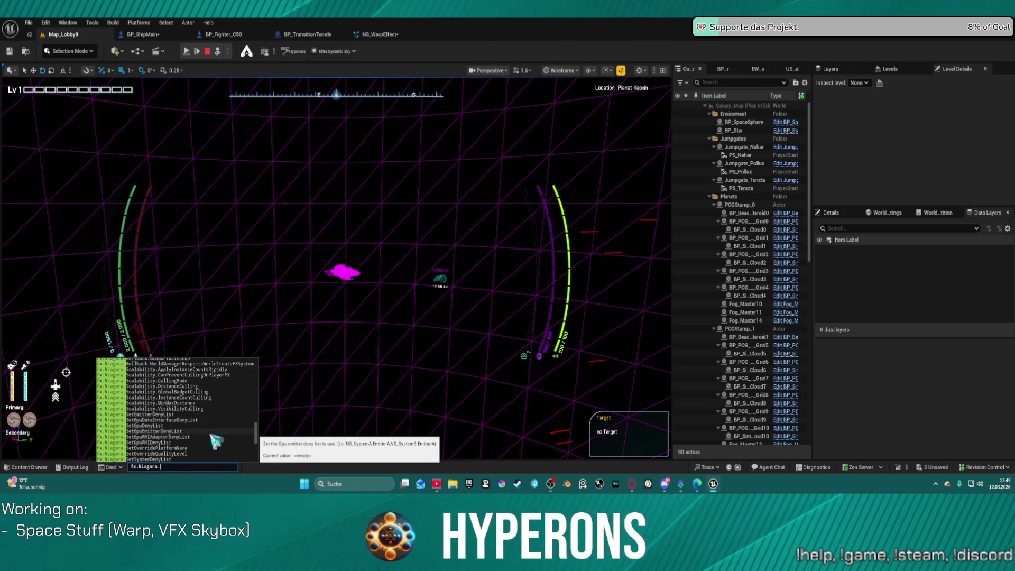
scroll(215, 441, down, 4)
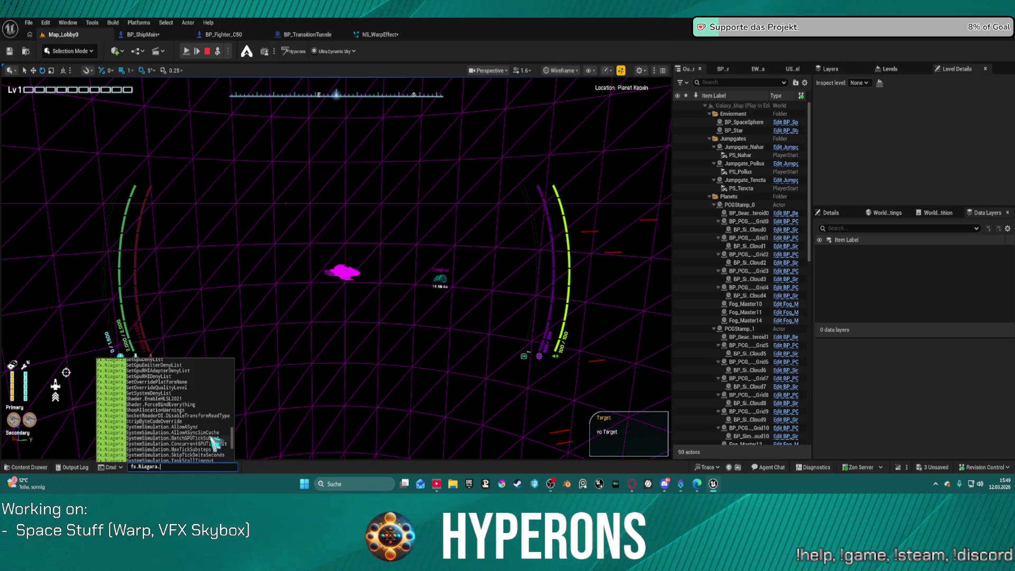
scroll(214, 441, down, 2)
scroll(215, 441, down, 2)
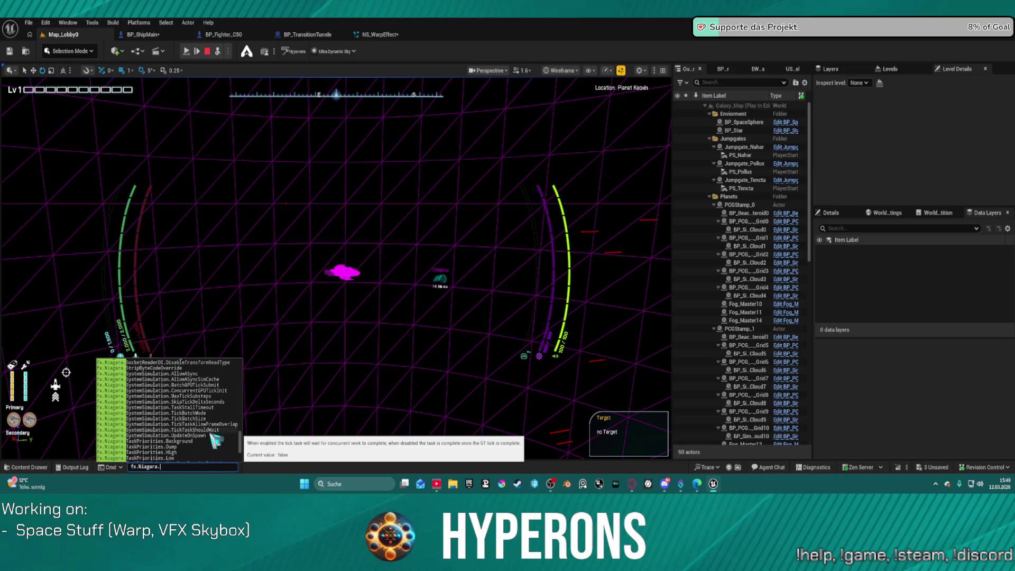
scroll(214, 441, down, 5)
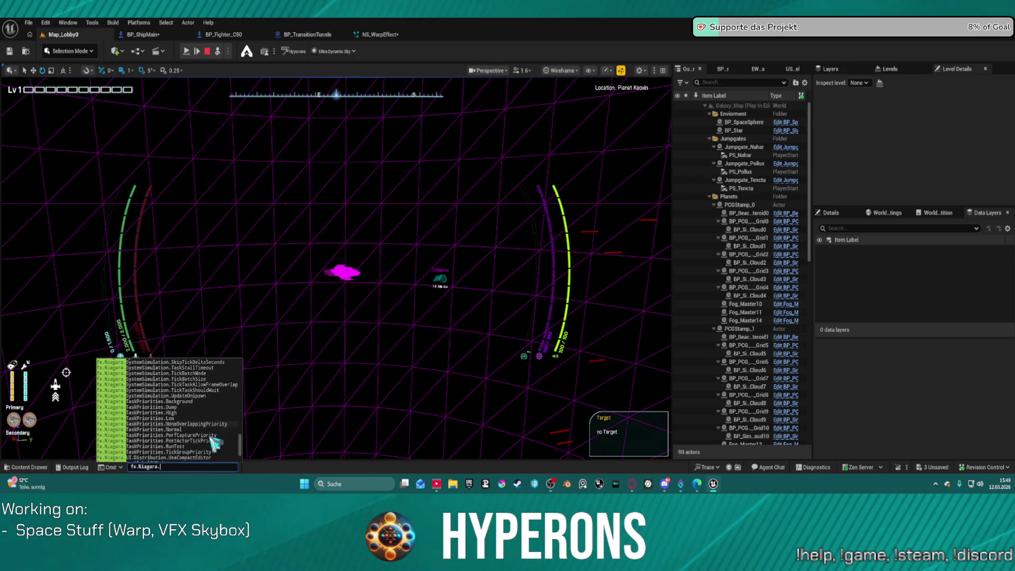
scroll(214, 440, down, 1)
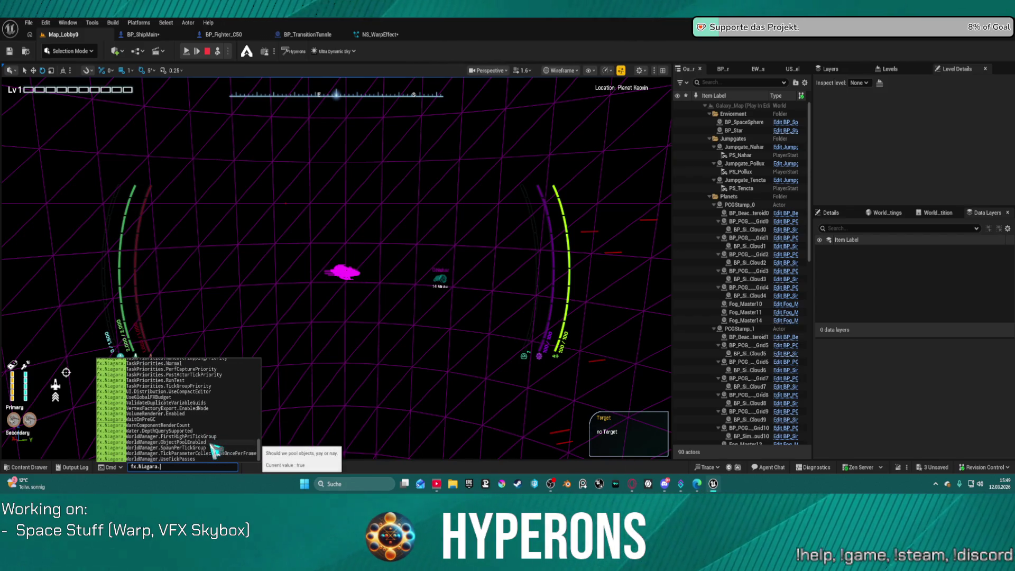
scroll(215, 449, up, 15)
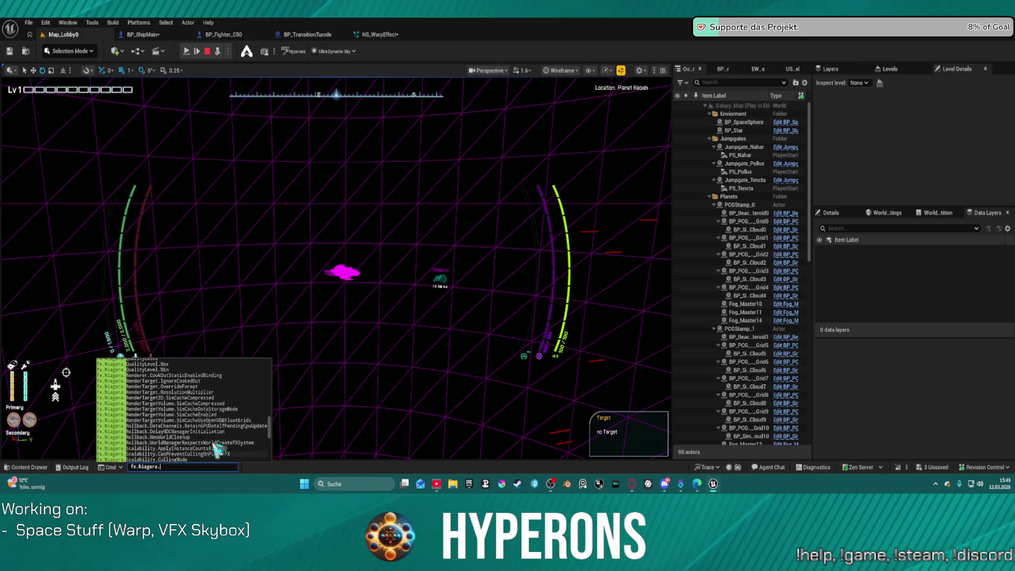
scroll(220, 443, up, 10)
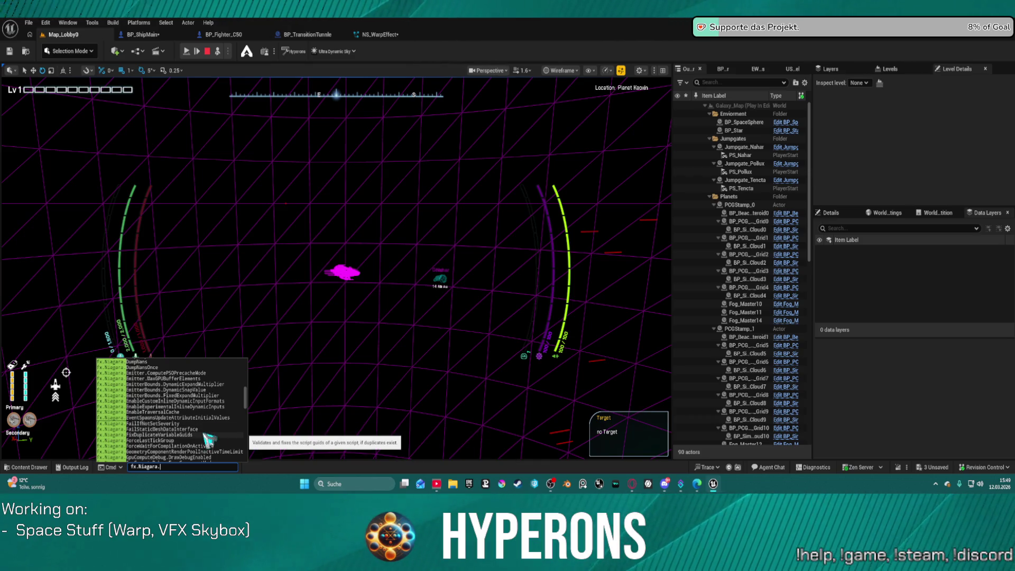
scroll(767, 296, down, 7)
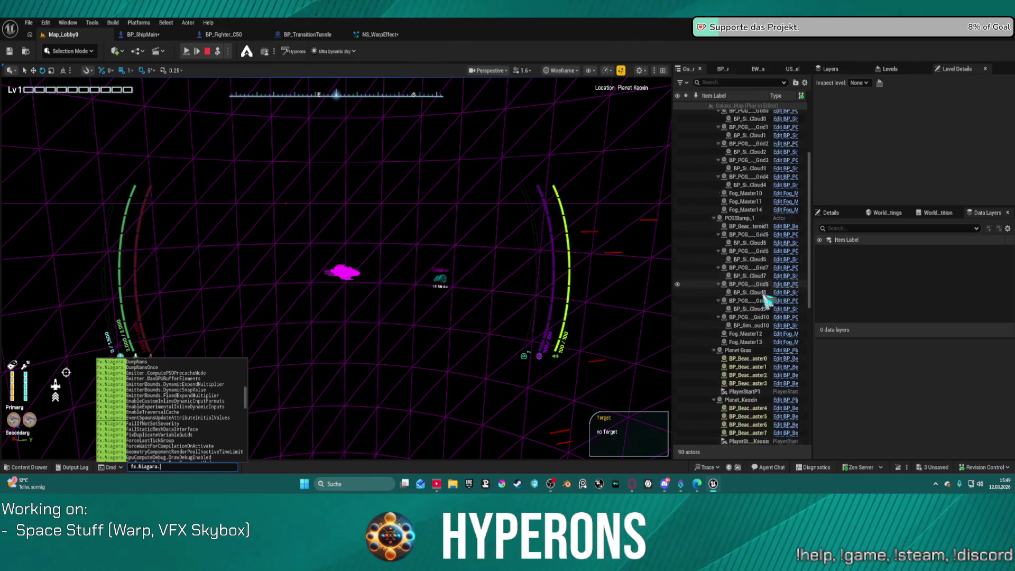
scroll(763, 297, down, 8)
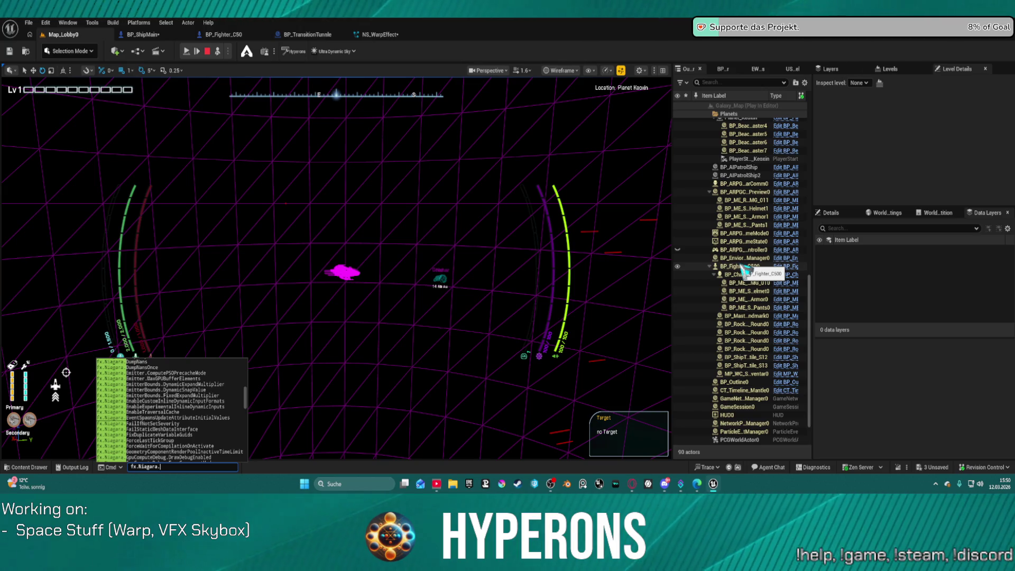
Step: Select BP_Fighter_C500 in the Outliner, briefly filtering by 'warp' and then clearing the search
click(742, 267)
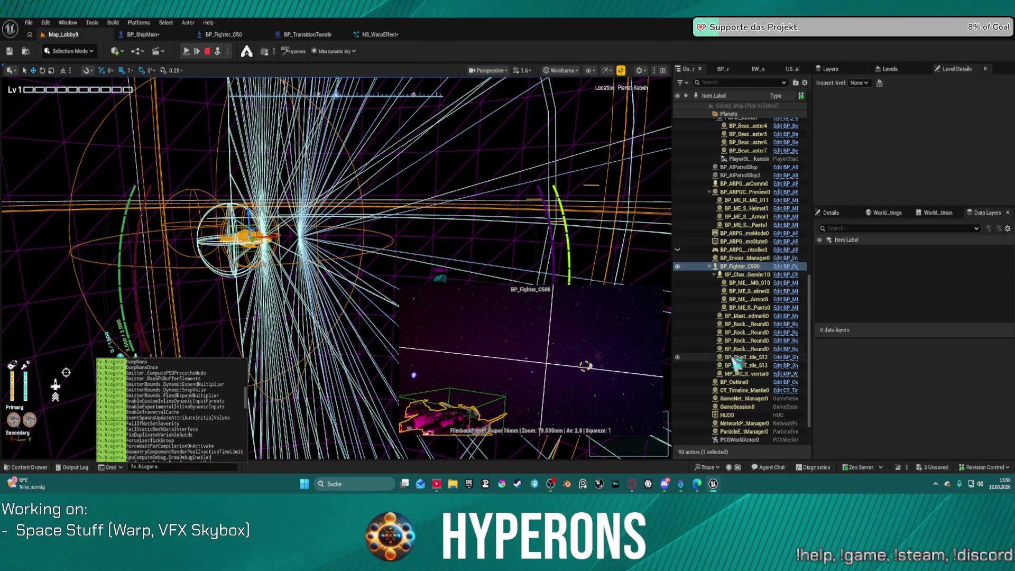
click(724, 83)
text(warp)
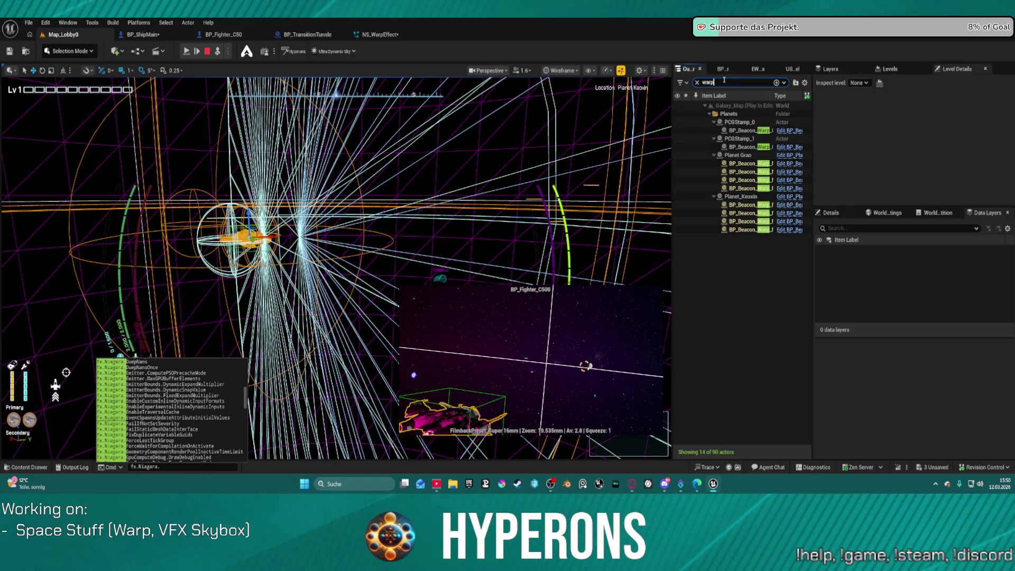
click(697, 83)
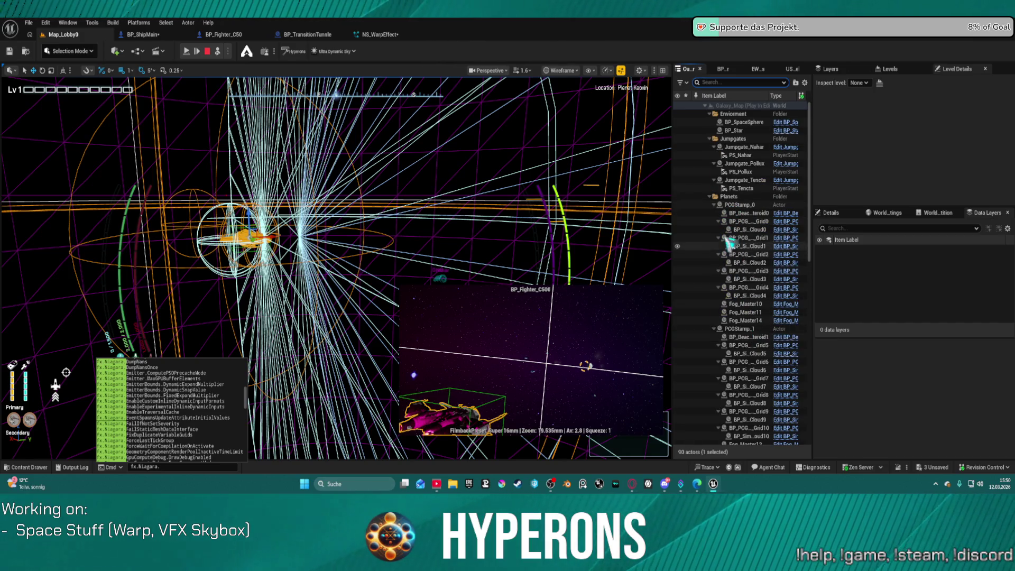
scroll(740, 264, down, 4)
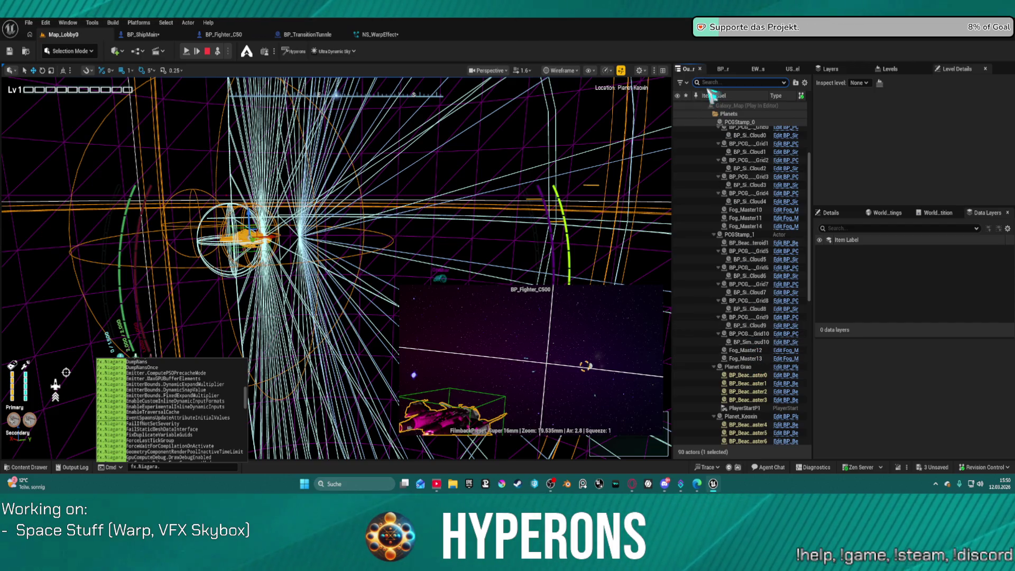
scroll(711, 204, down, 12)
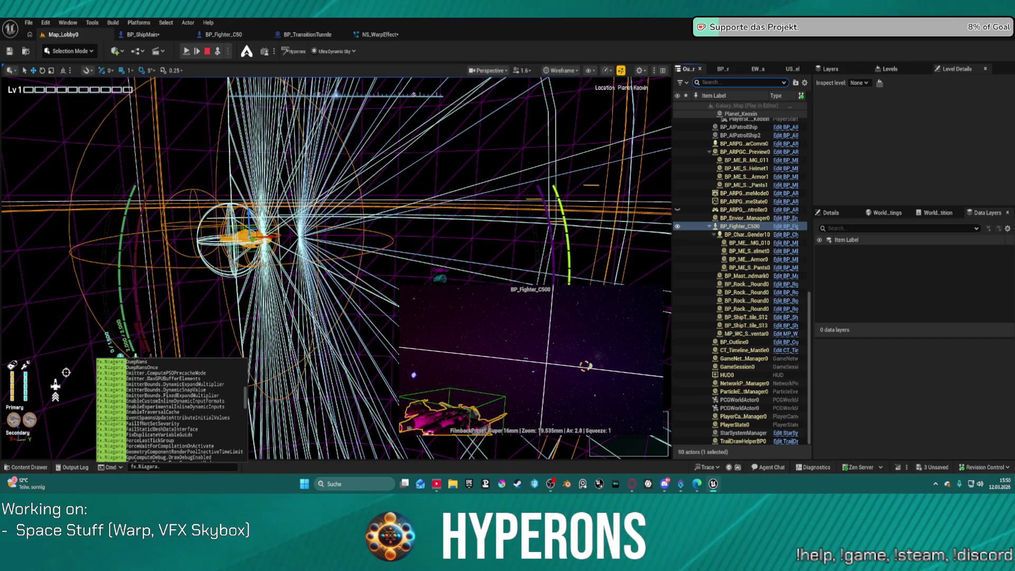
Step: Resume the paused session and take control of the fighter, dismissing the stray Start menu
click(188, 51)
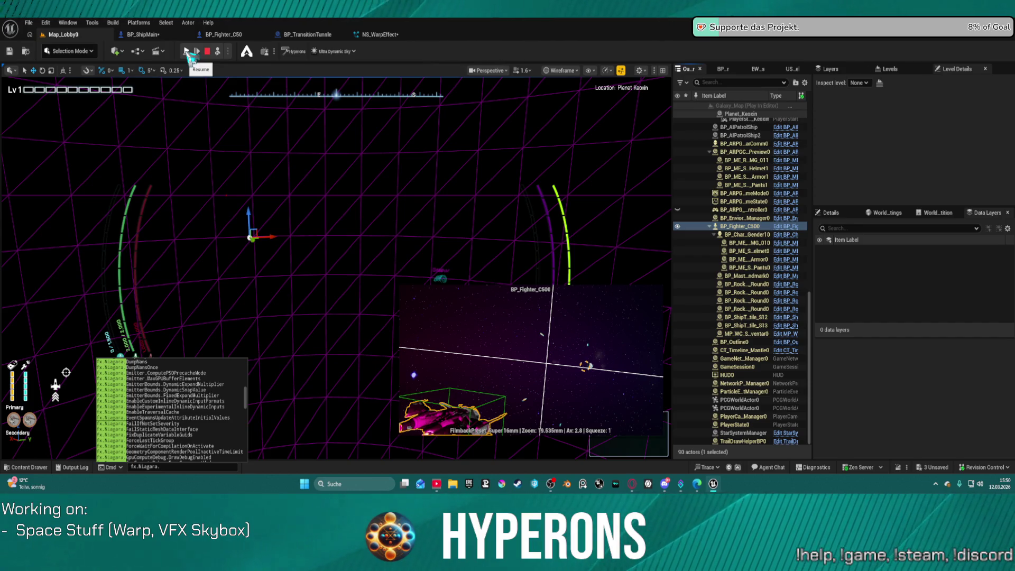
click(188, 52)
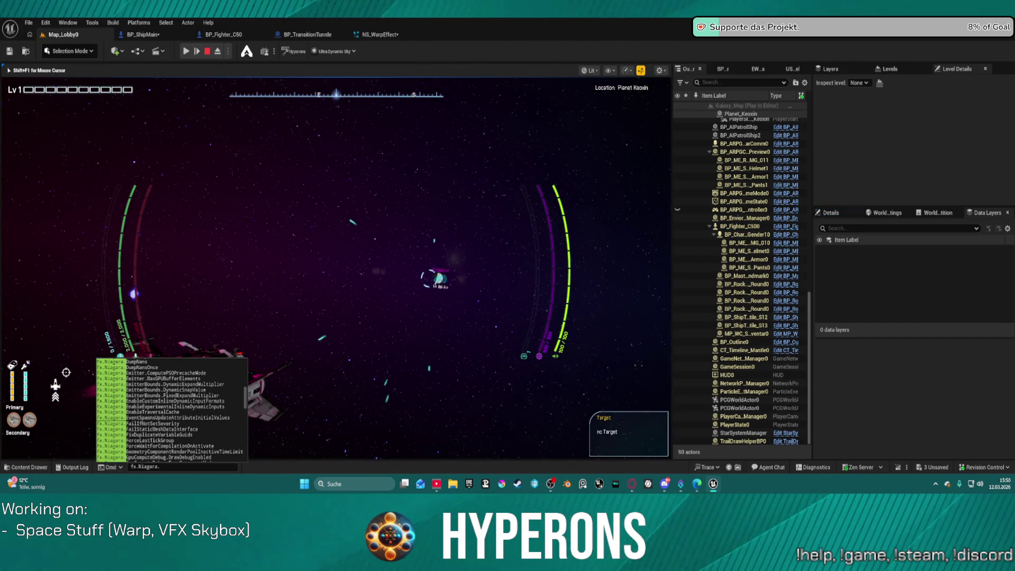
key(super)
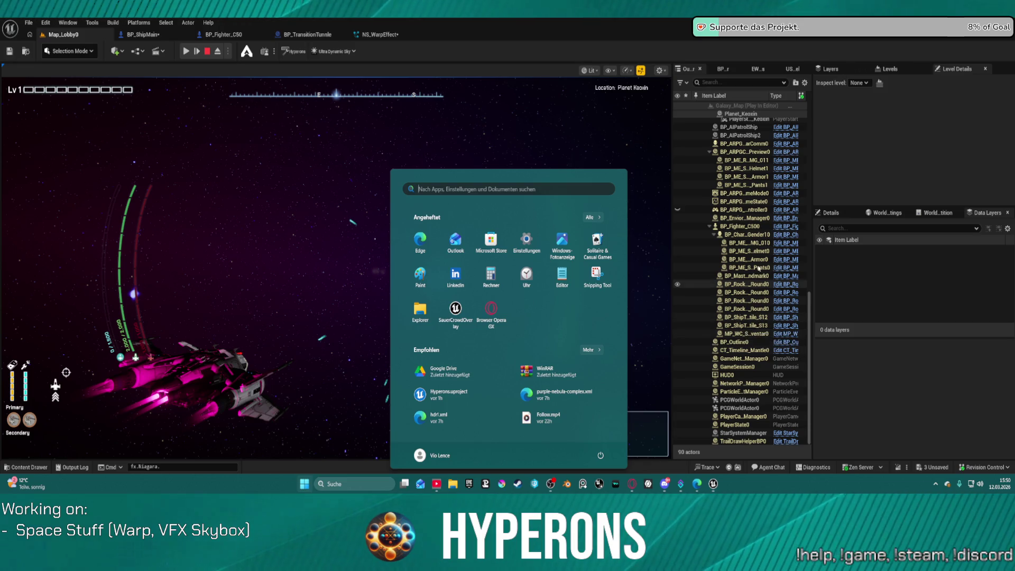
scroll(752, 308, up, 8)
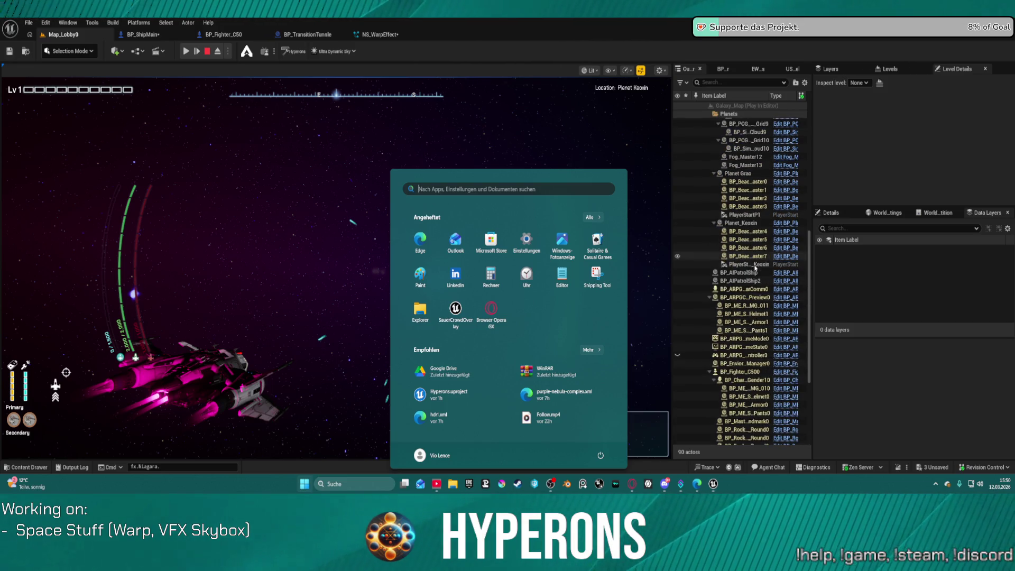
click(550, 72)
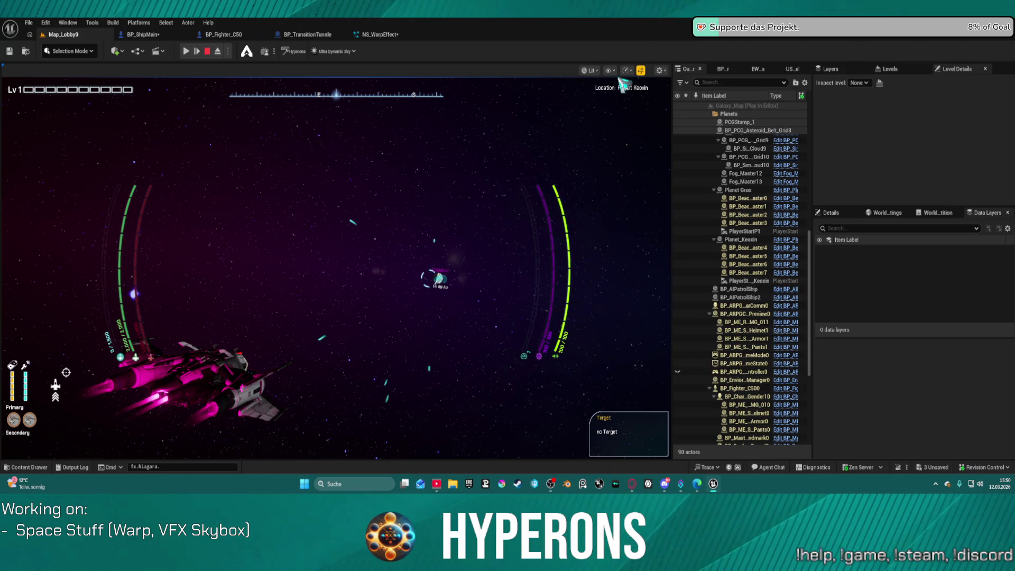
Step: Turn on the Collision show flag in the viewport
click(624, 72)
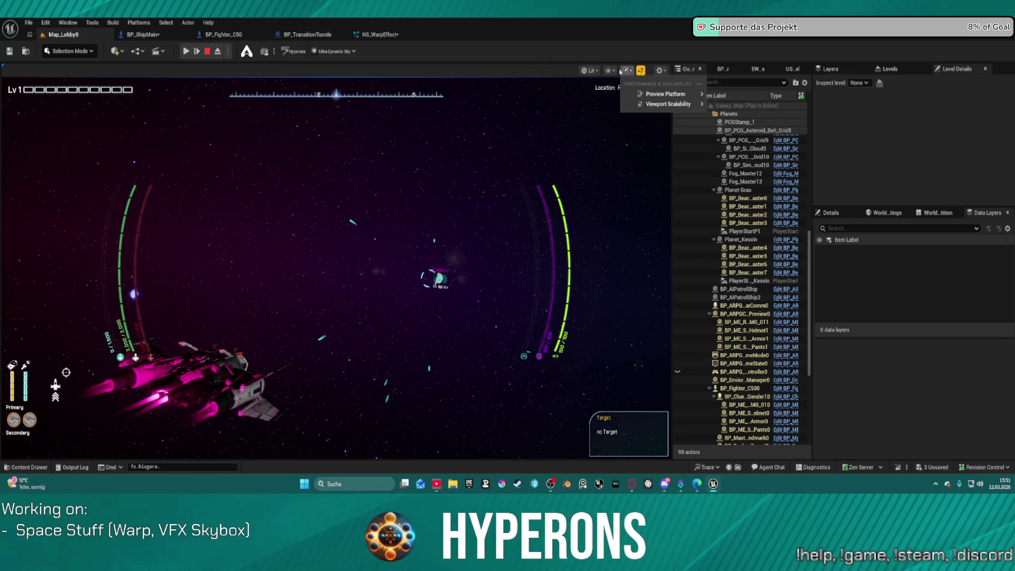
click(611, 71)
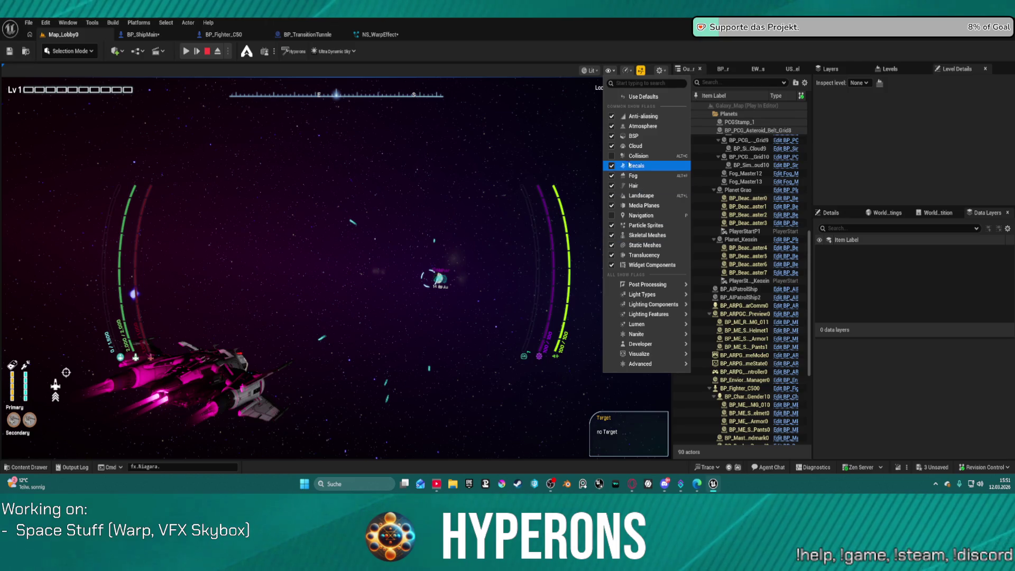
click(616, 155)
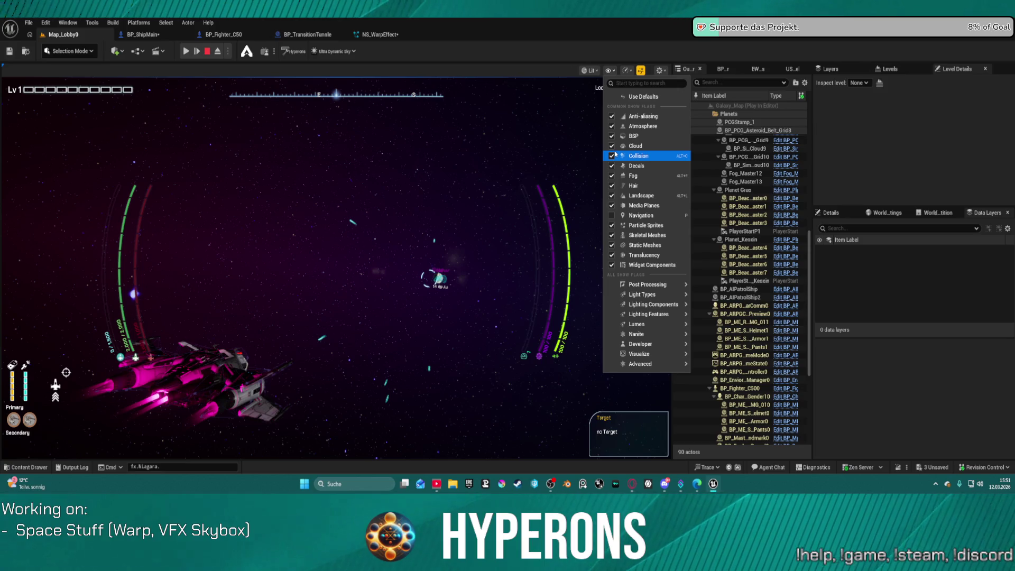
click(625, 167)
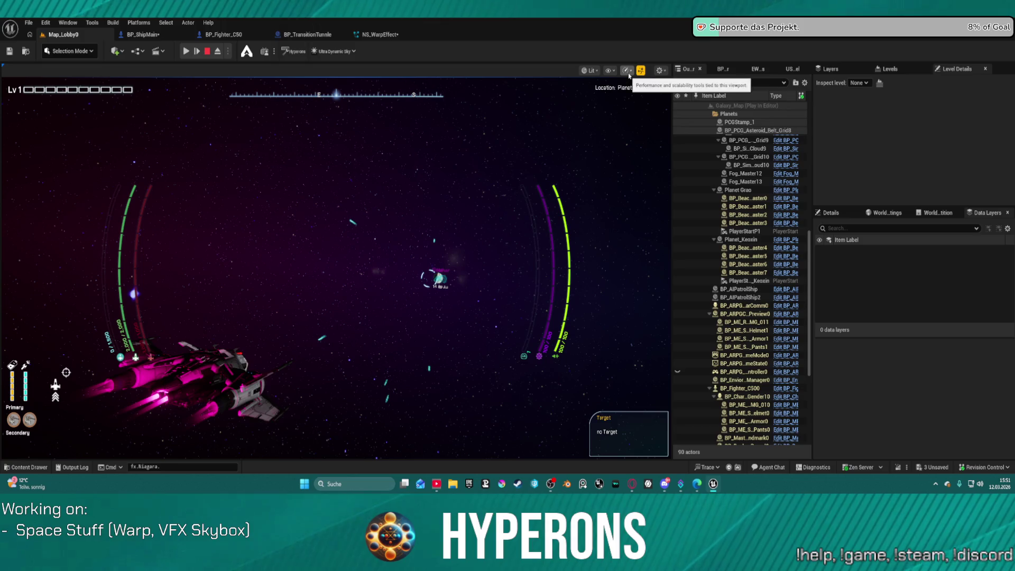
Step: Enable the Bounds show flag from the Advanced show-flag submenu
click(609, 71)
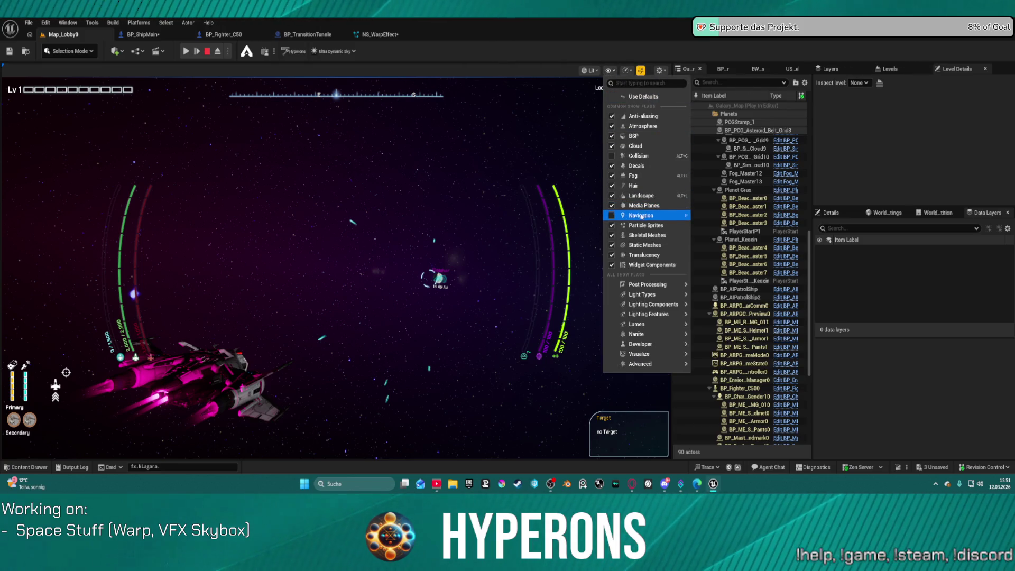
mouse_move(659, 333)
mouse_move(659, 358)
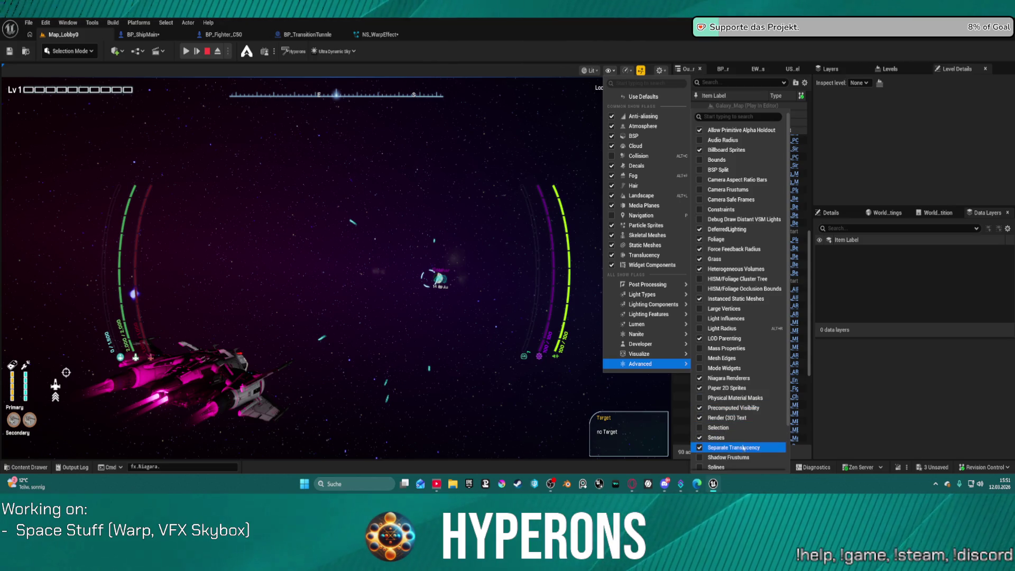
scroll(755, 466, down, 2)
scroll(756, 465, down, 2)
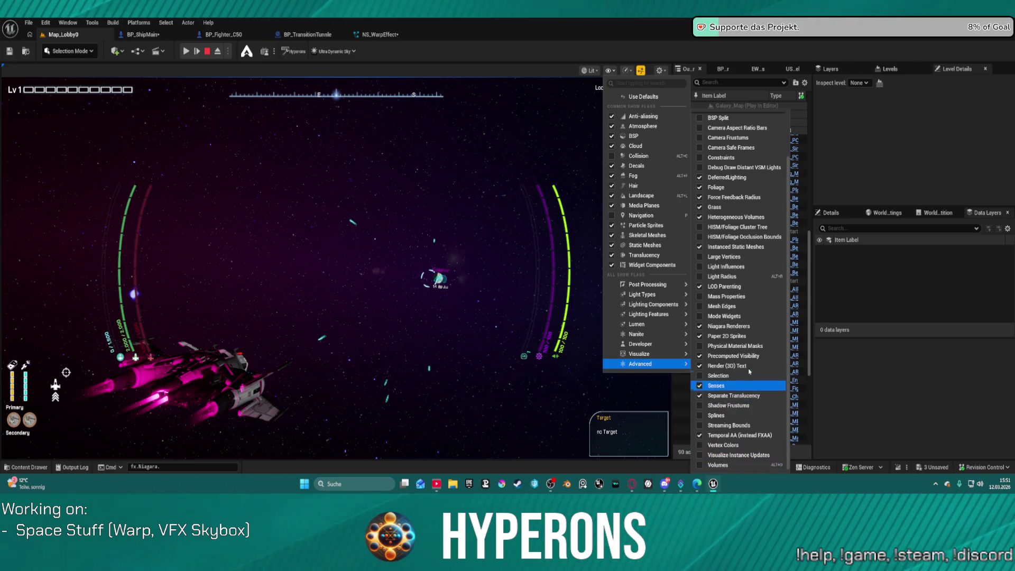
scroll(727, 148, up, 3)
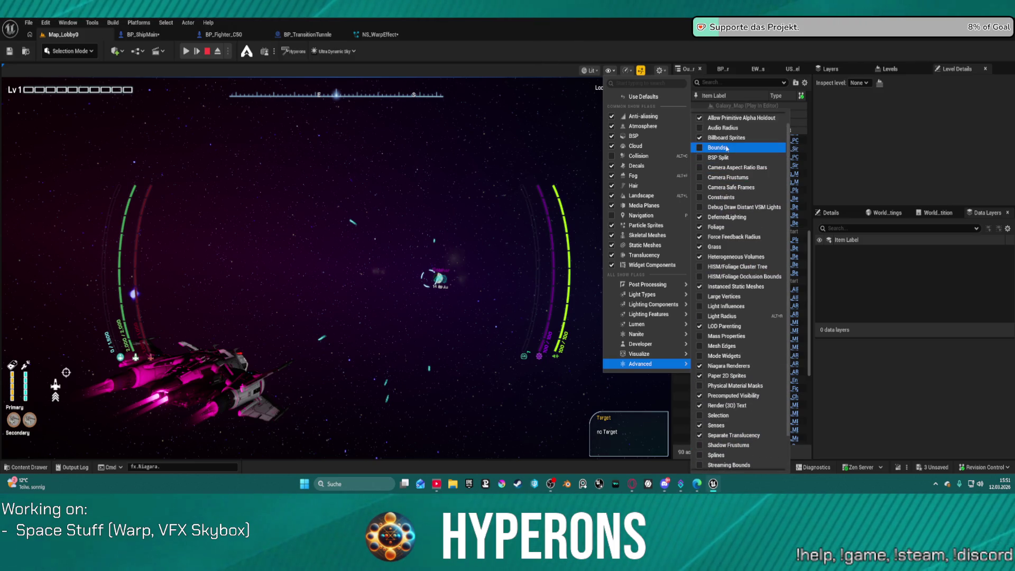
click(719, 152)
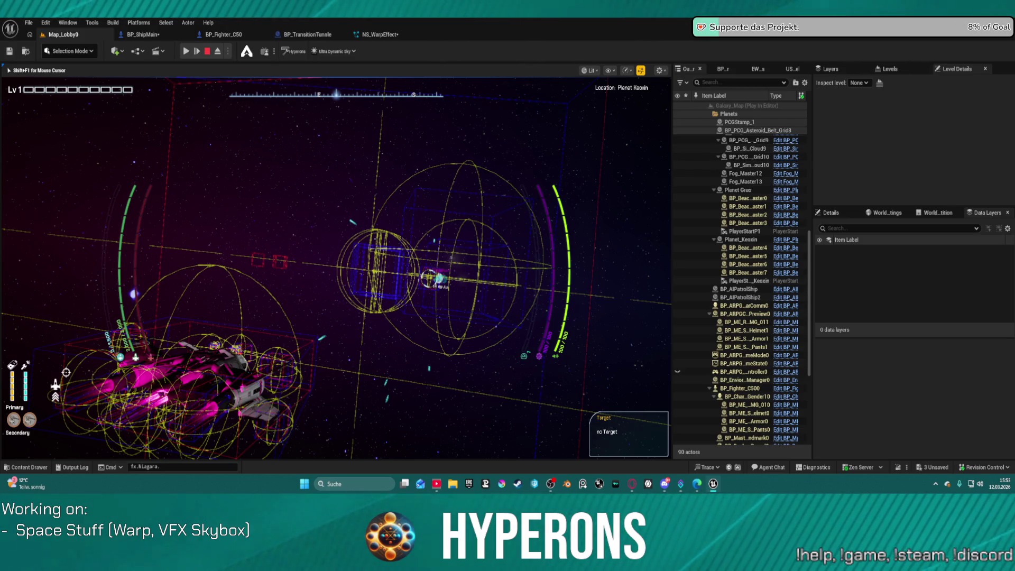
Step: Eject with F8, switch the viewport from Wireframe to Lit, then re-possess and eject again
key(F8)
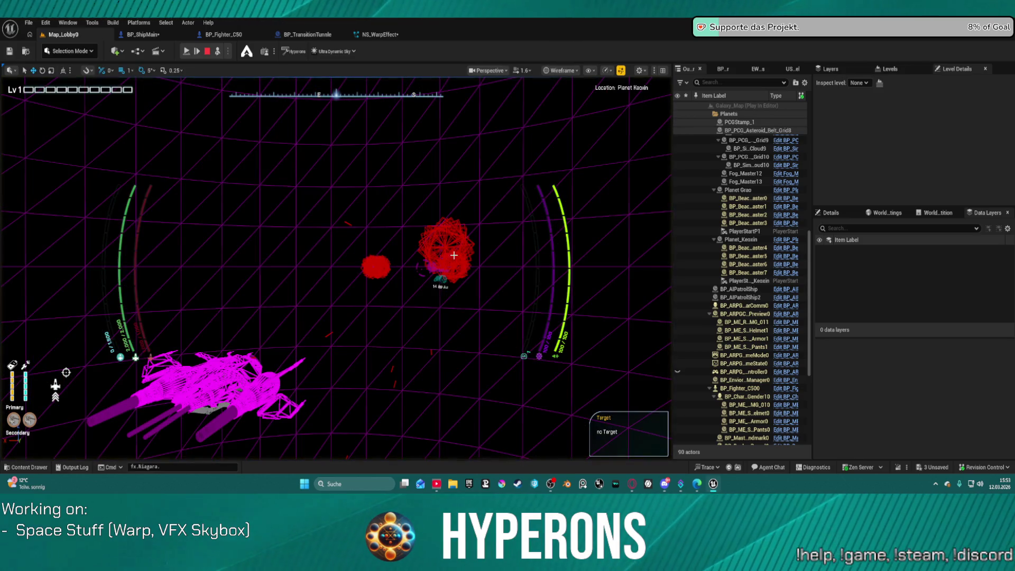
click(589, 71)
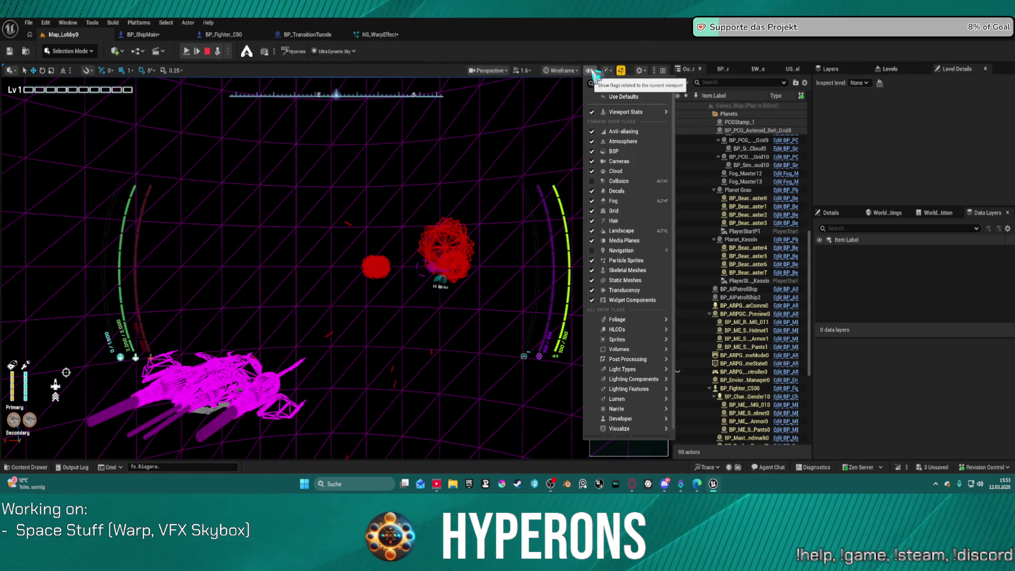
click(591, 73)
click(576, 72)
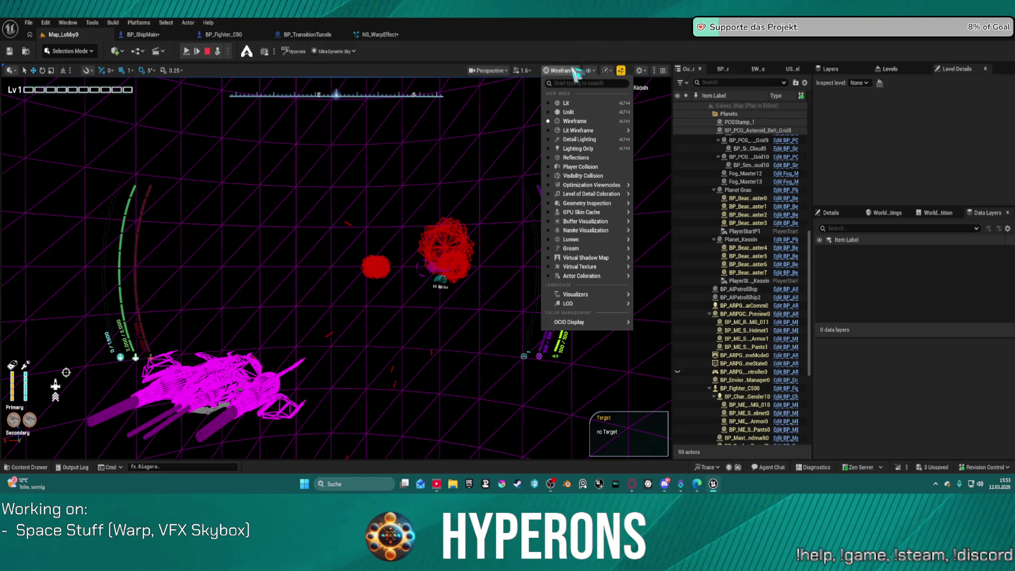
click(568, 104)
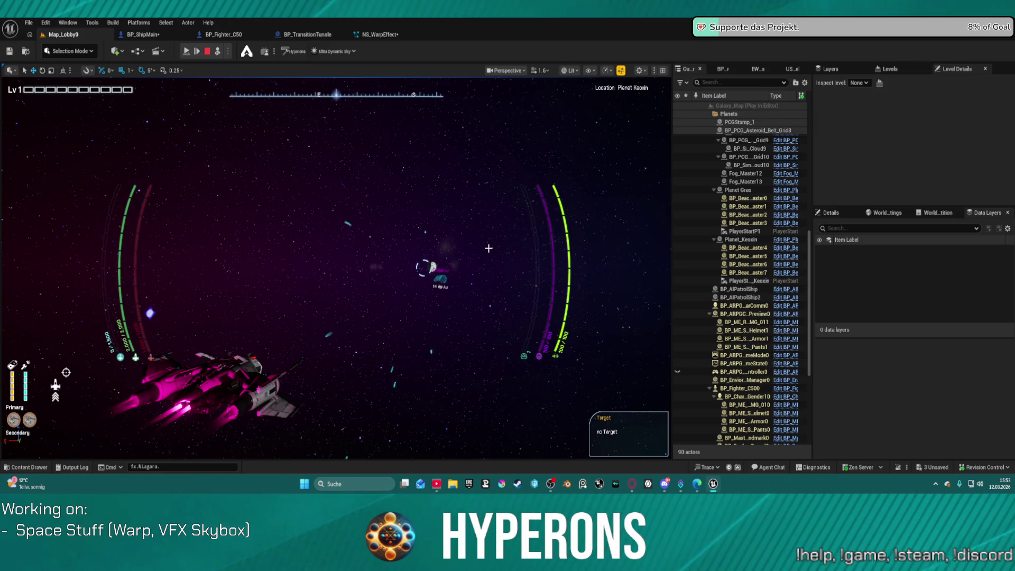
key(F8)
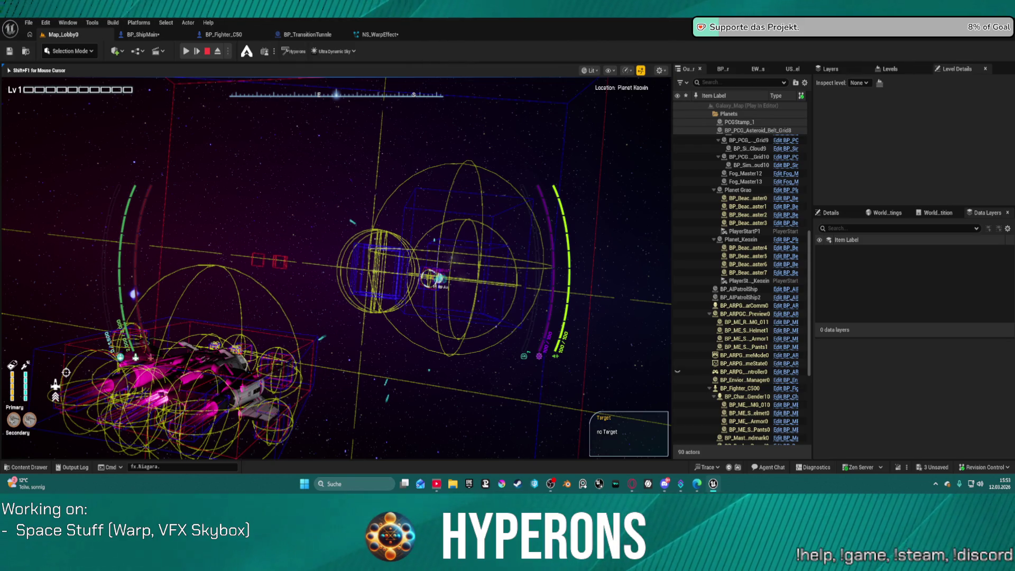
key(super)
key(super)
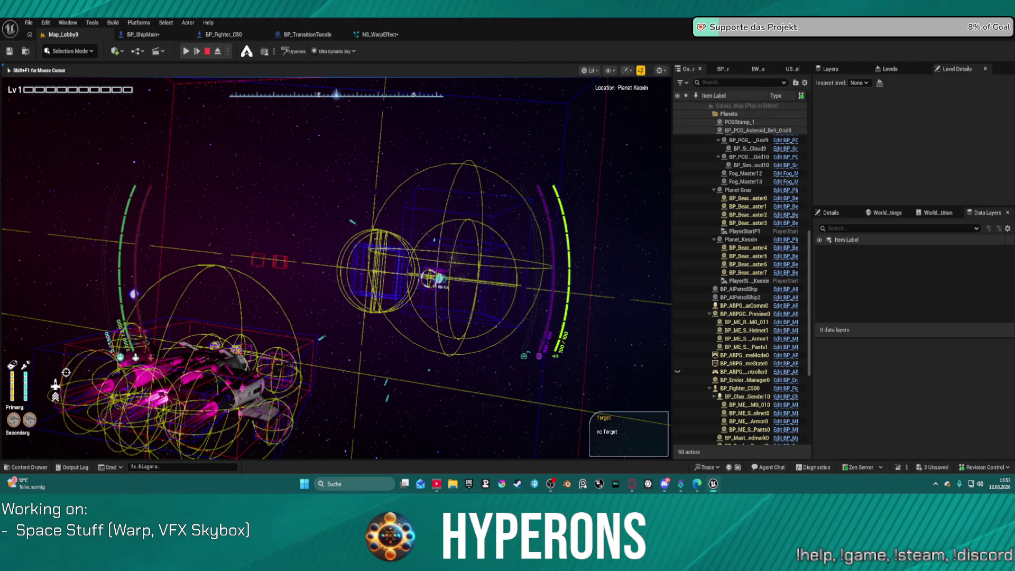
key(F8)
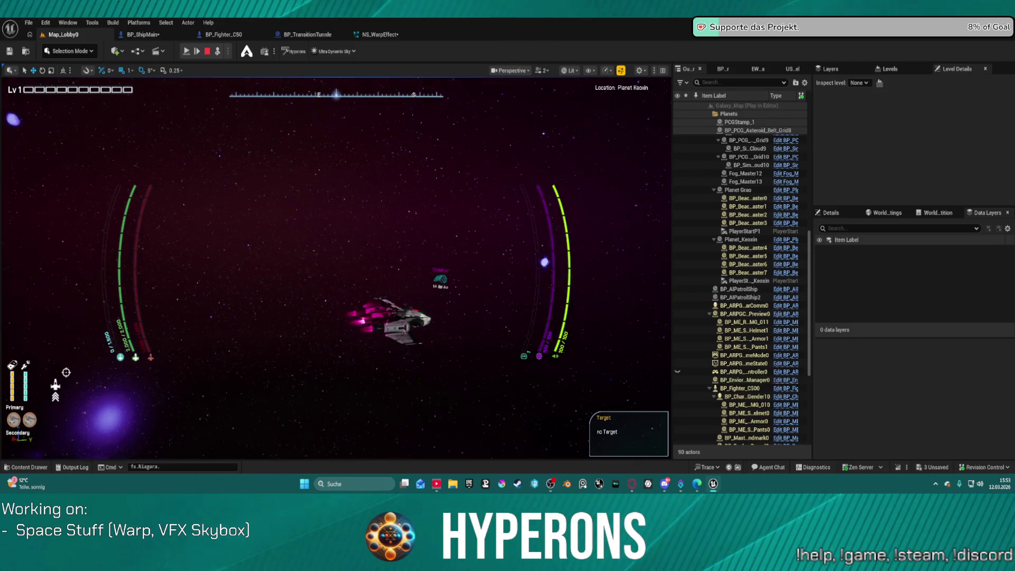
Step: Re-possess and resume to fly the fighter with bounds visible, then stop Play-In-Editor with Esc
key(F8)
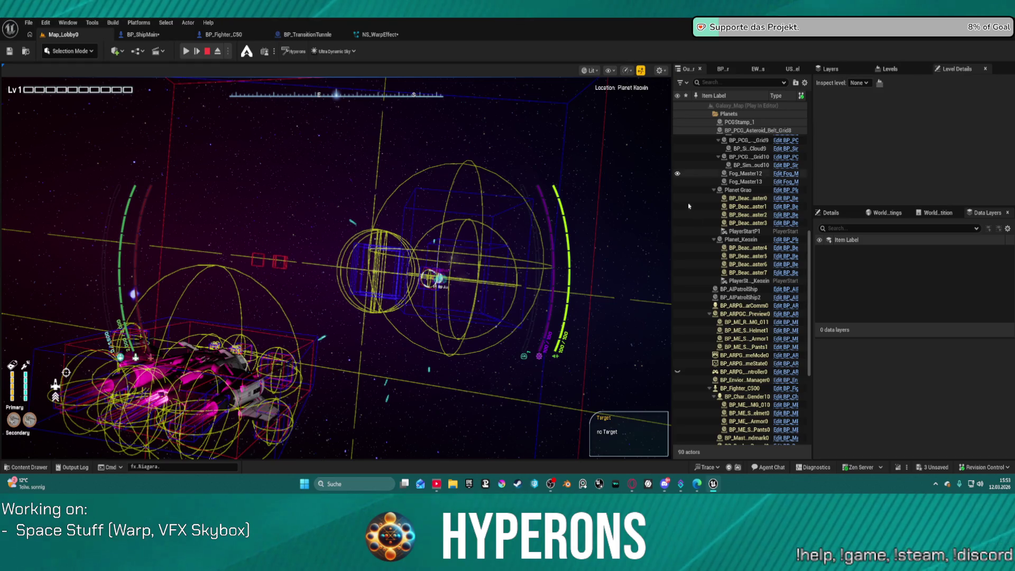
scroll(683, 302, down, 5)
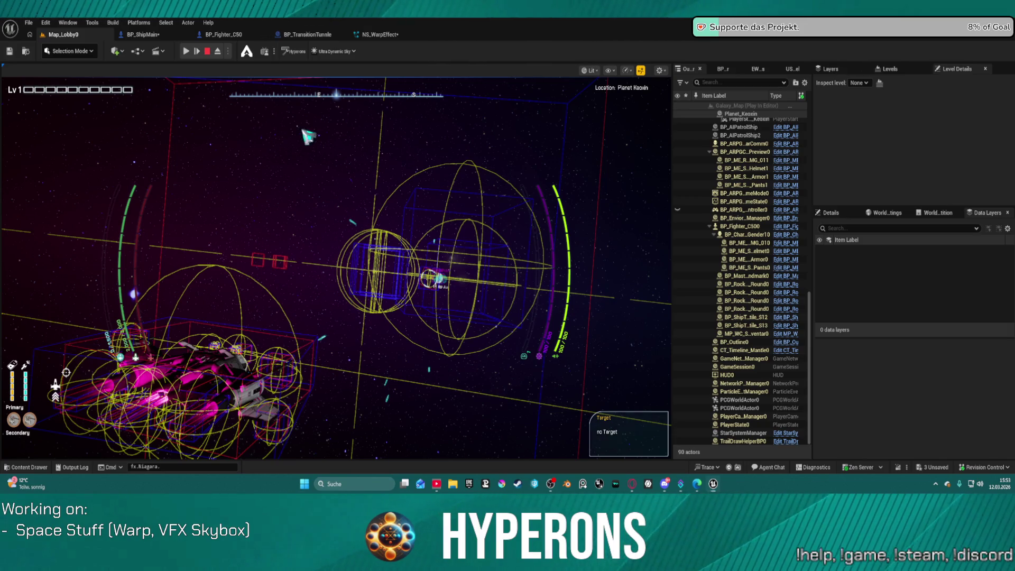
key(super)
click(187, 51)
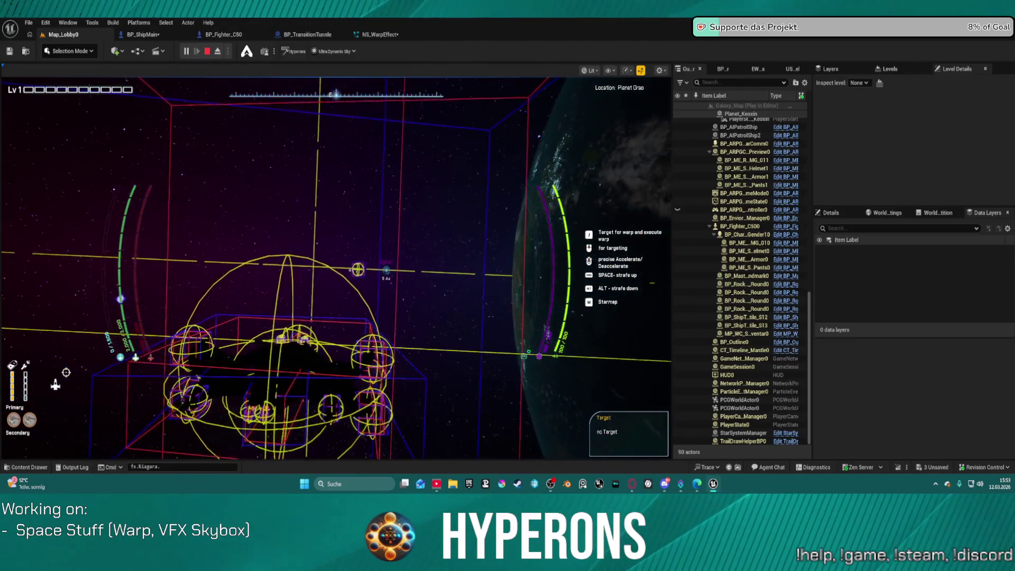
click(370, 238)
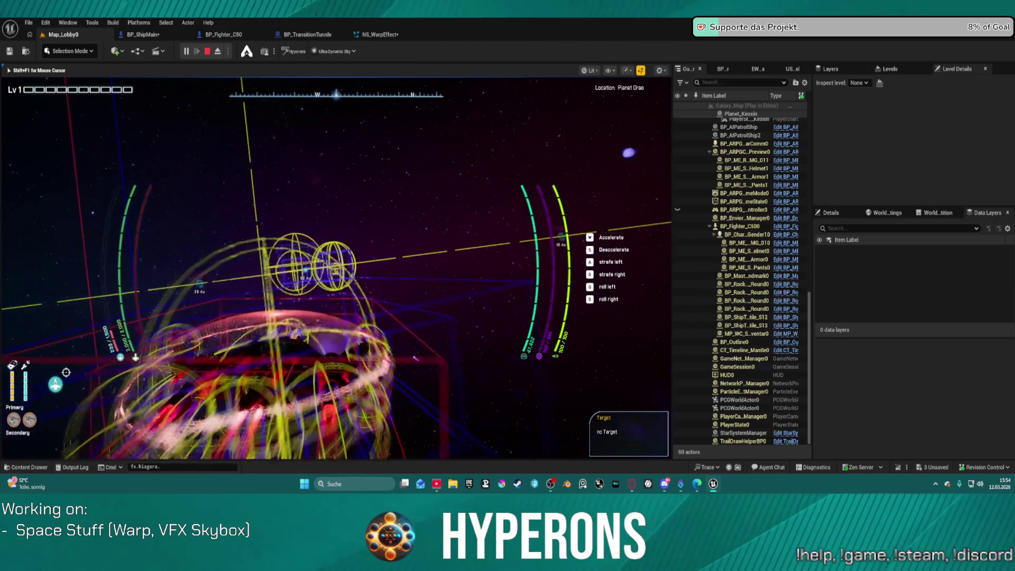
key(Escape)
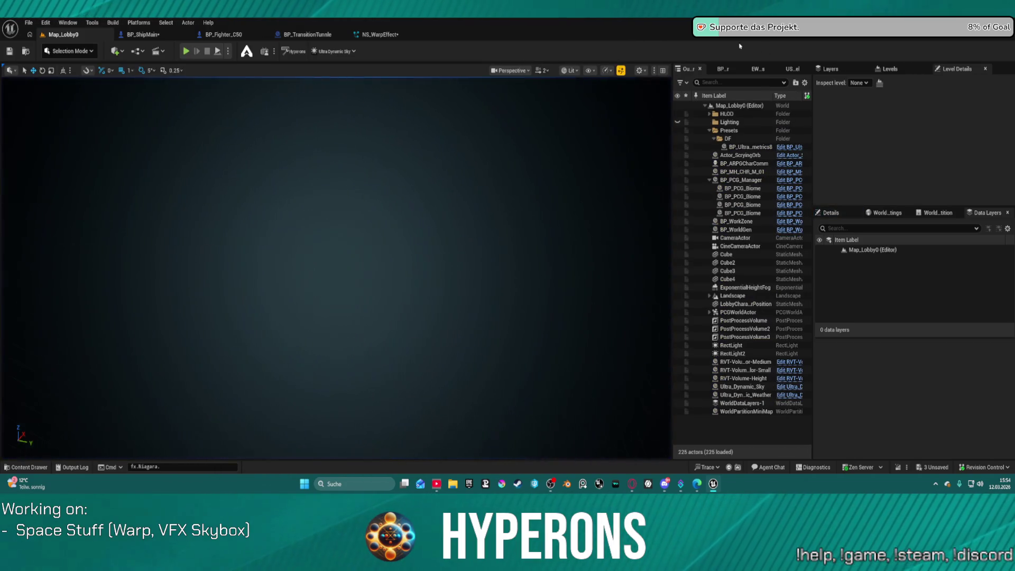
Step: Search show flags for 'bo', confirm Lit view mode, then switch to the NS_WarpEffect tab
click(591, 71)
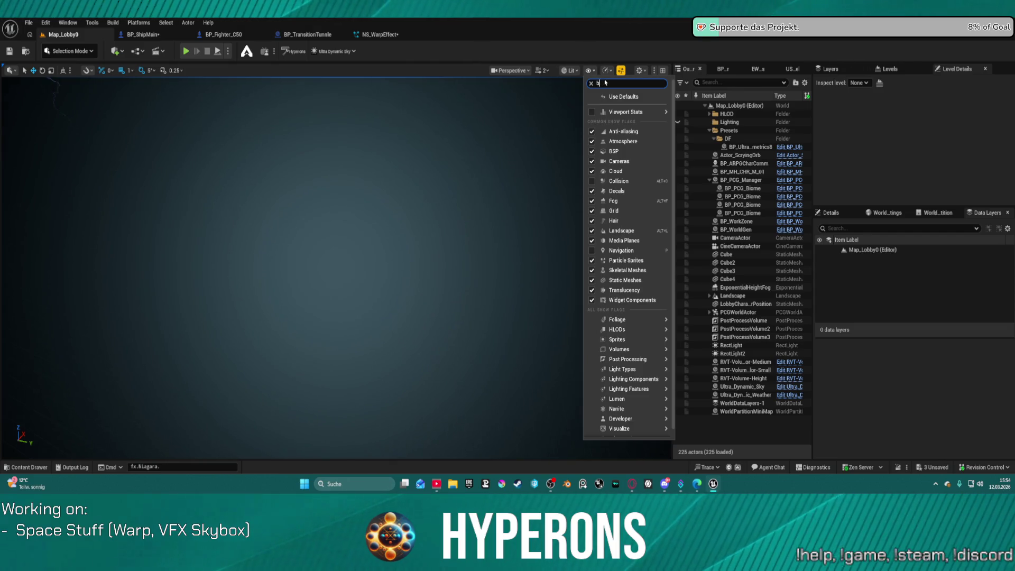
text(bo)
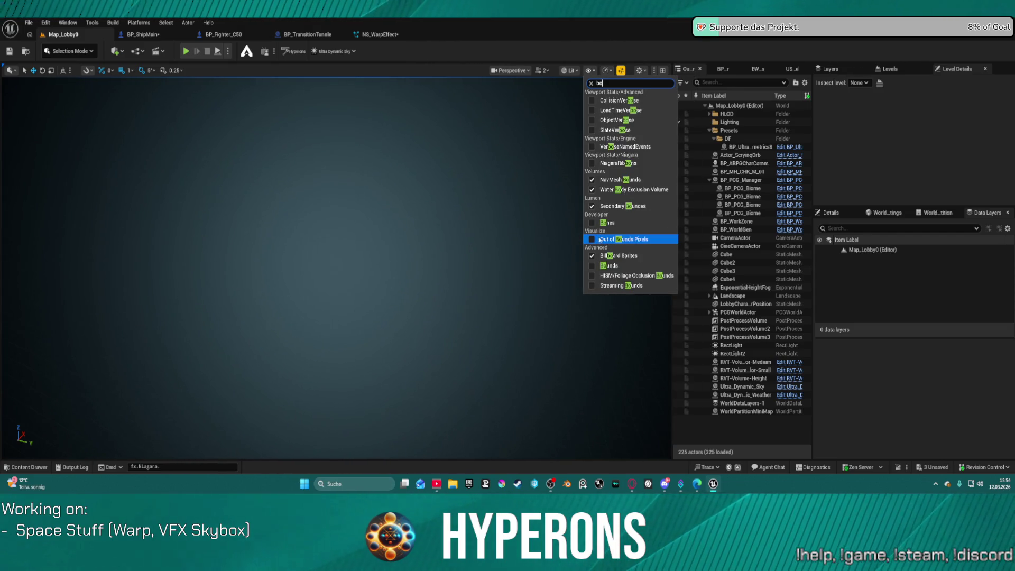
click(592, 71)
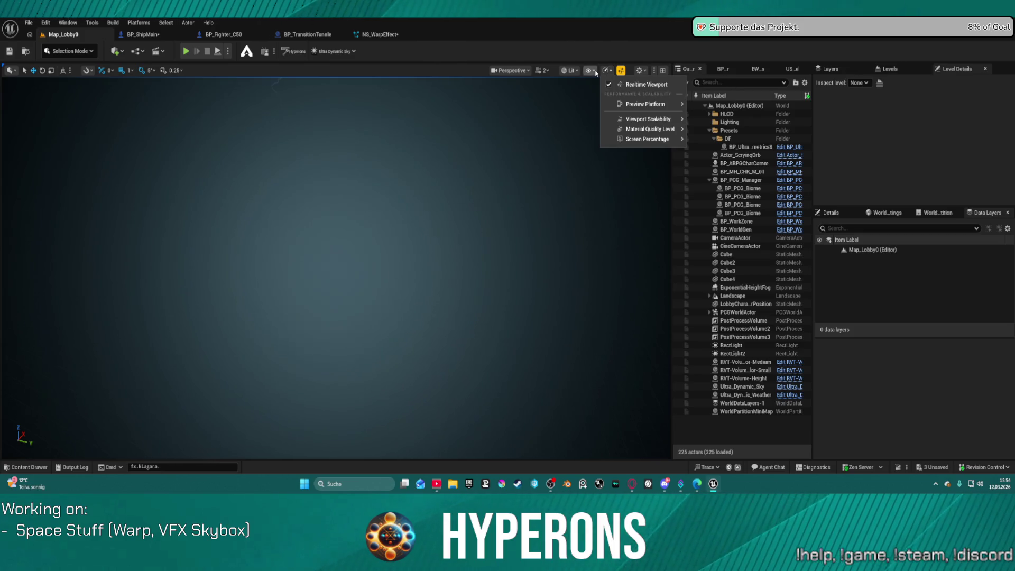
click(595, 71)
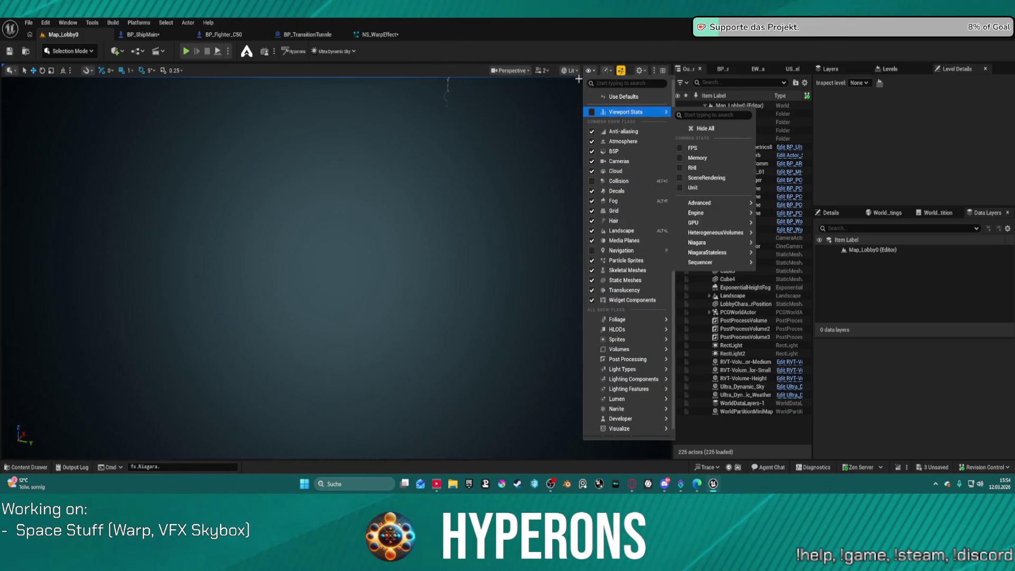
click(571, 71)
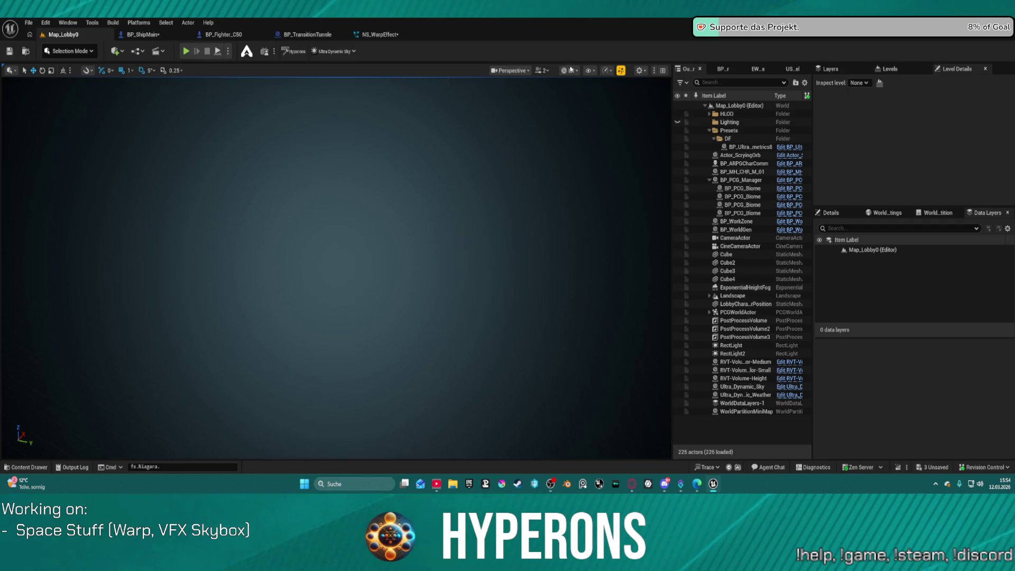
click(572, 71)
click(602, 64)
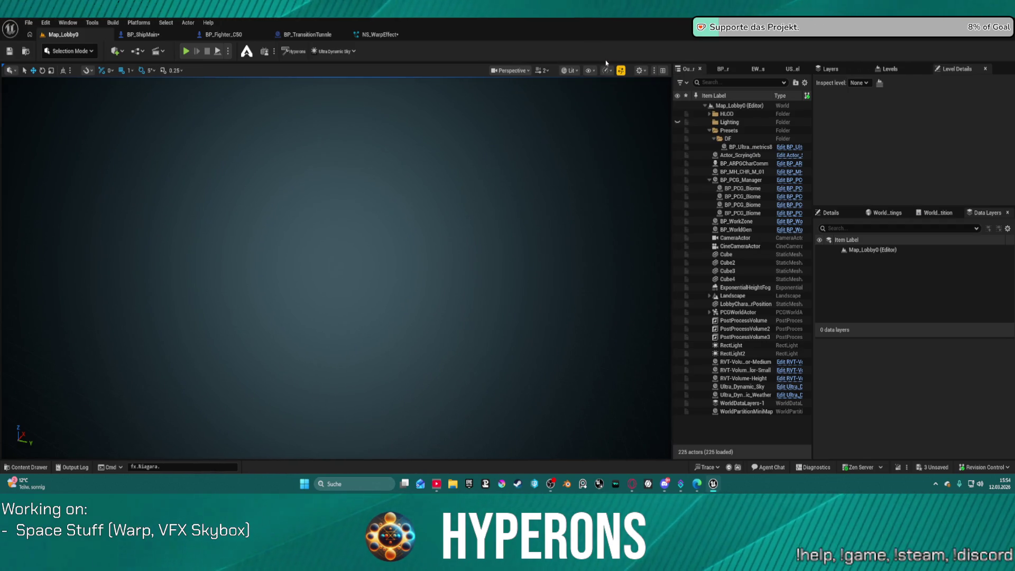
click(623, 71)
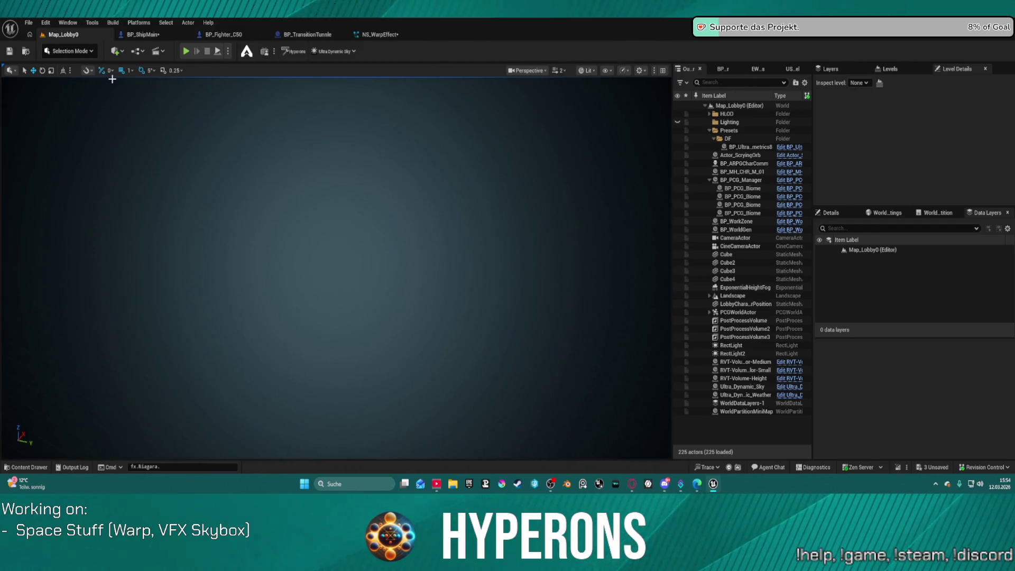
click(394, 35)
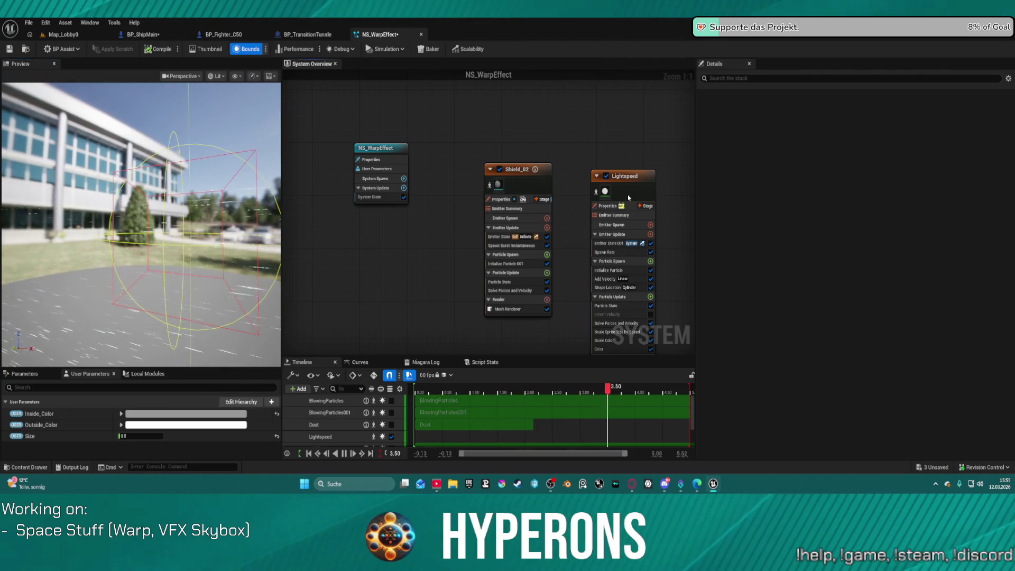
Step: Select the Lightspeed emitter and view its Add Velocity and Shape Location (Cylinder Height 30000) modules
click(627, 195)
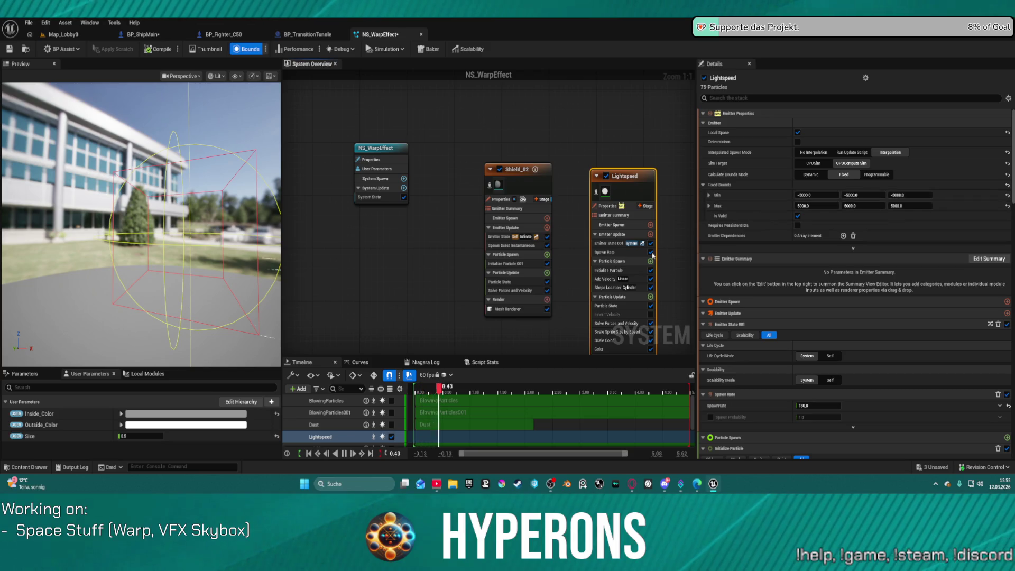
click(609, 280)
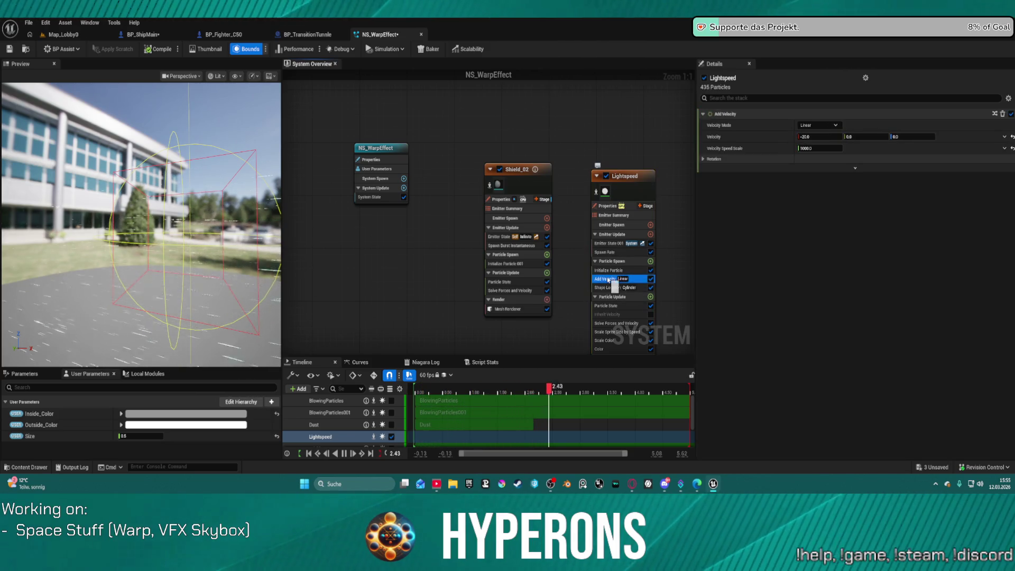
click(608, 288)
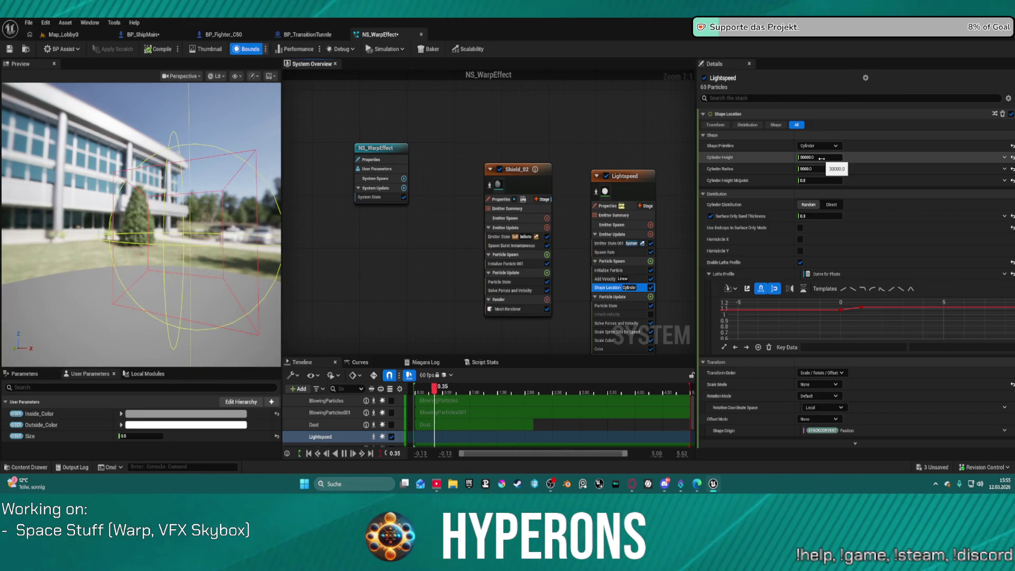
Step: Try Lightspeed Cylinder Heights of 1000 and 3000 in the preview, settling on 10000
click(814, 159)
text(1000)
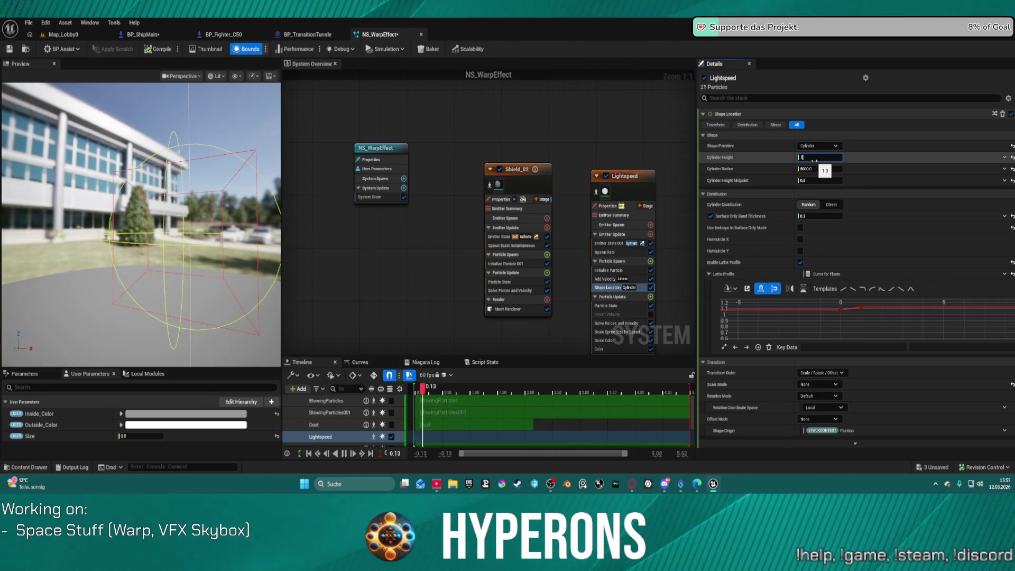
key(Return)
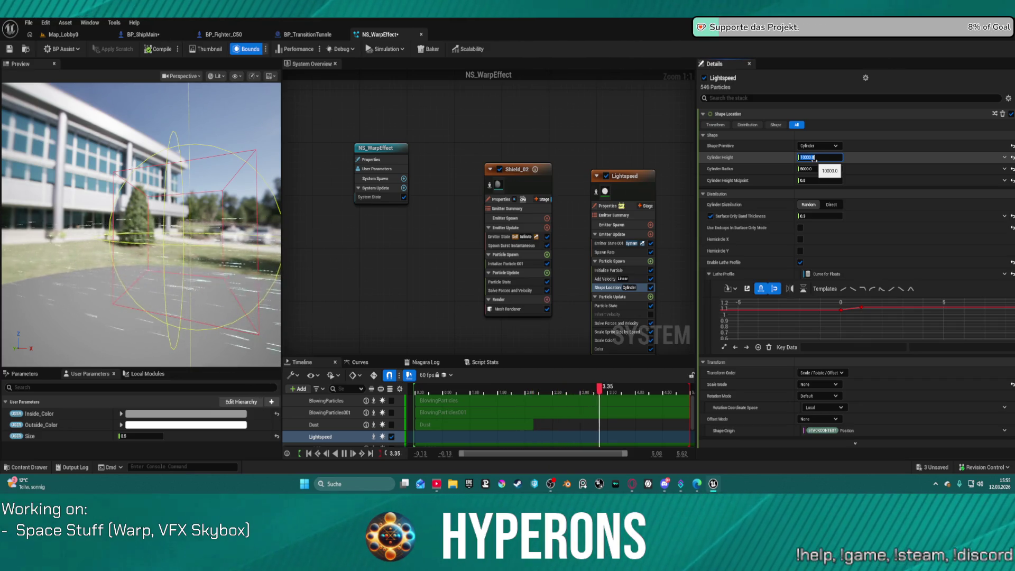
text(3000)
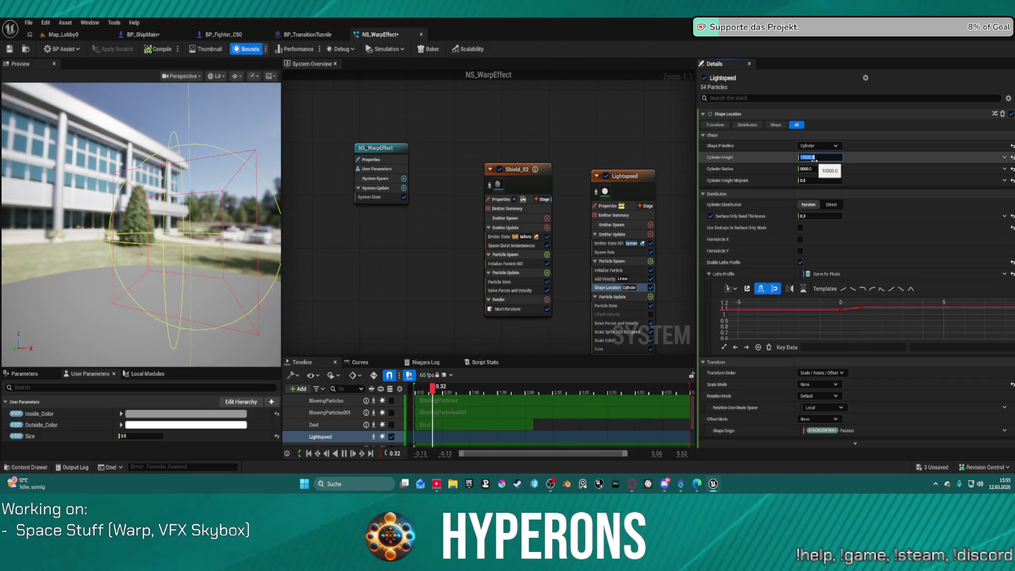
key(Return)
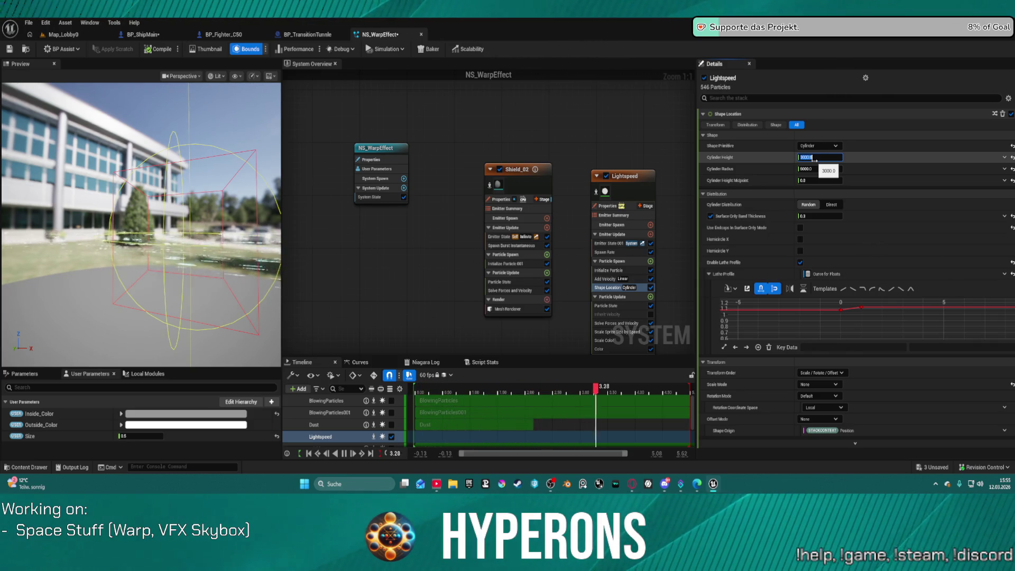
mouse_move(159, 222)
mouse_down()
mouse_move(85, 225)
mouse_move(121, 225)
mouse_up()
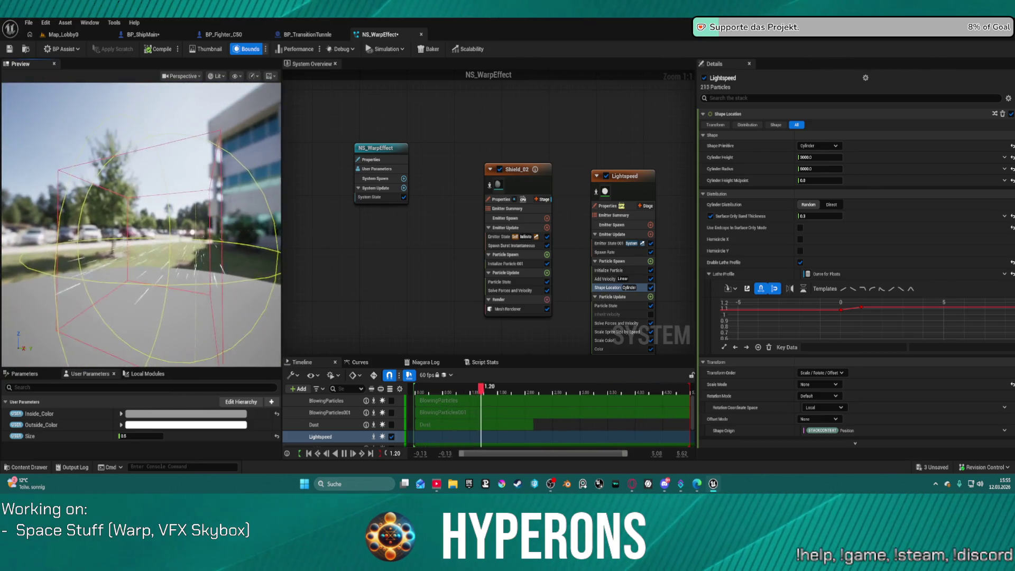
click(836, 158)
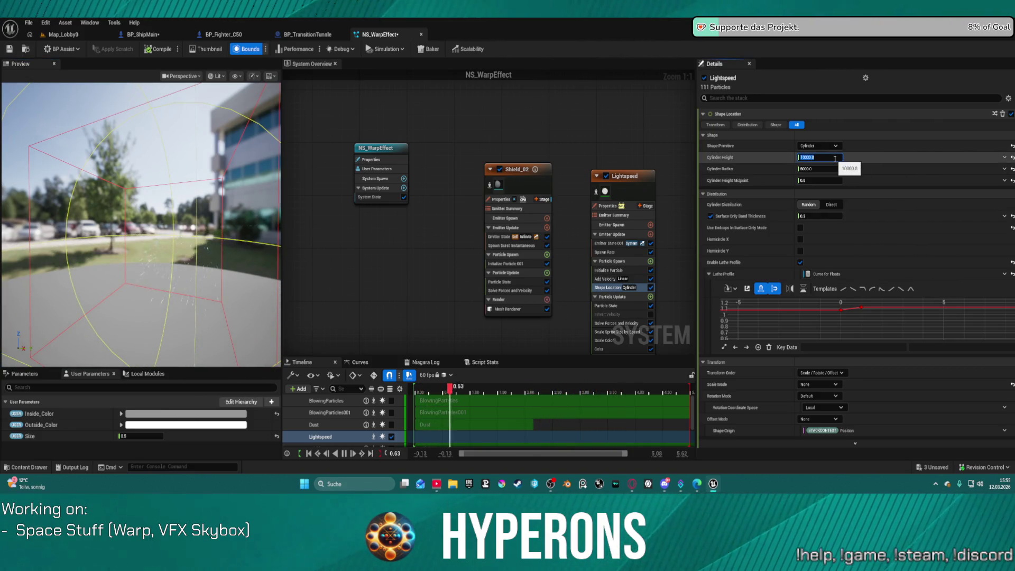
key(Return)
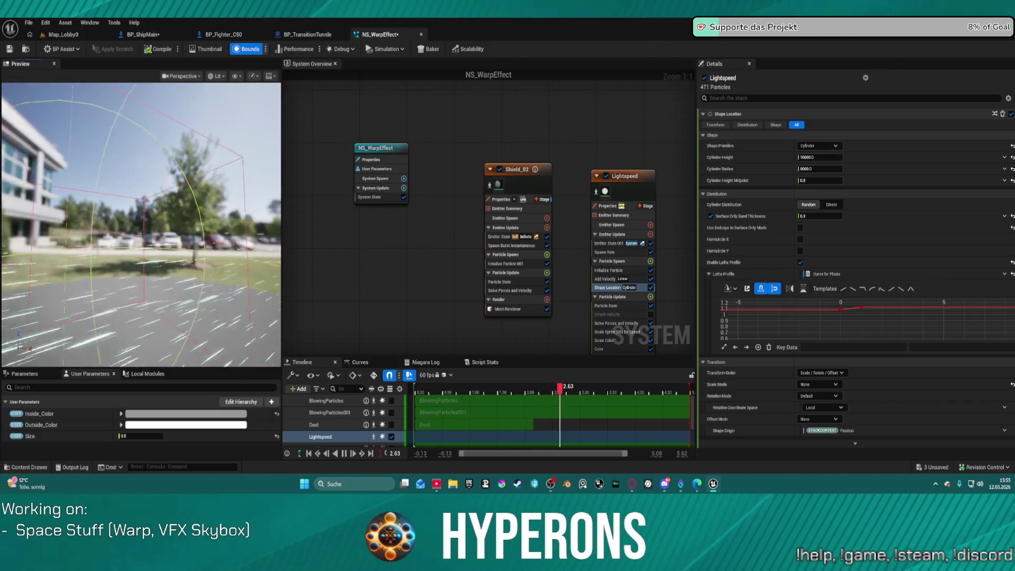
Step: Set Cylinder Radius to 5000 and Cylinder Height Midpoint to 0.5, checking the spawn shape
click(834, 168)
right_click(833, 168)
click(851, 200)
text(1000)
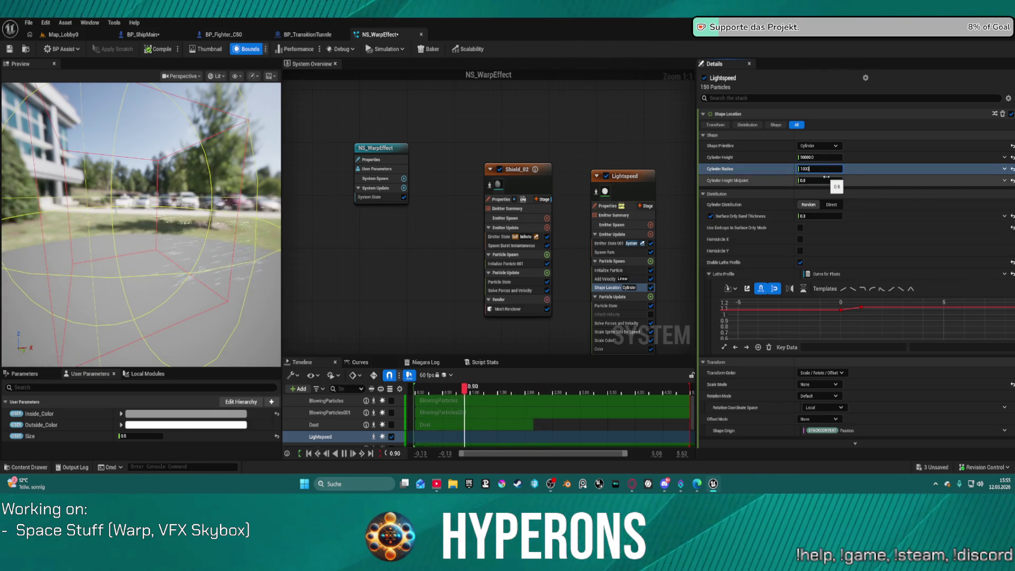
key(Return)
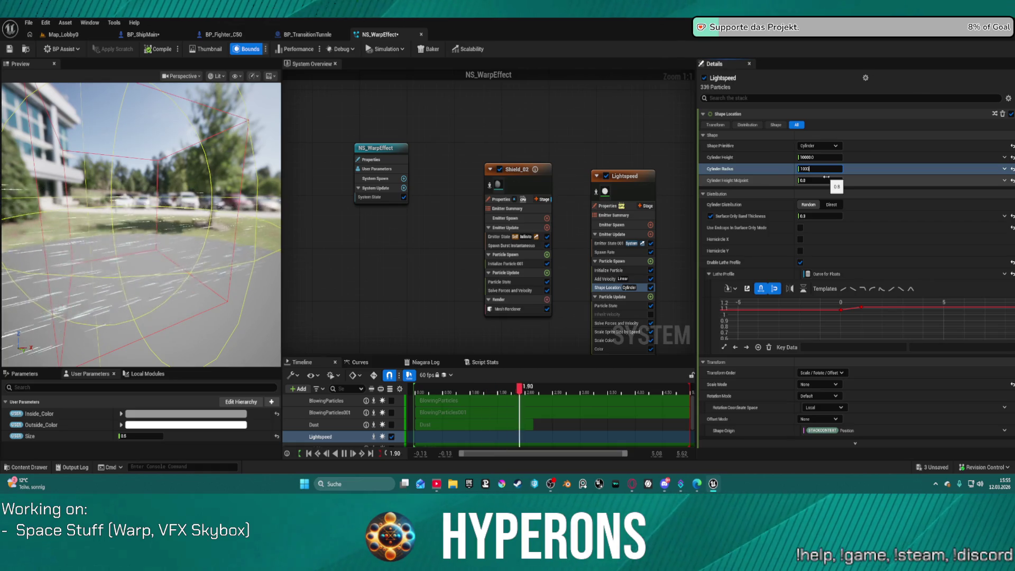
drag(106, 206, 233, 199)
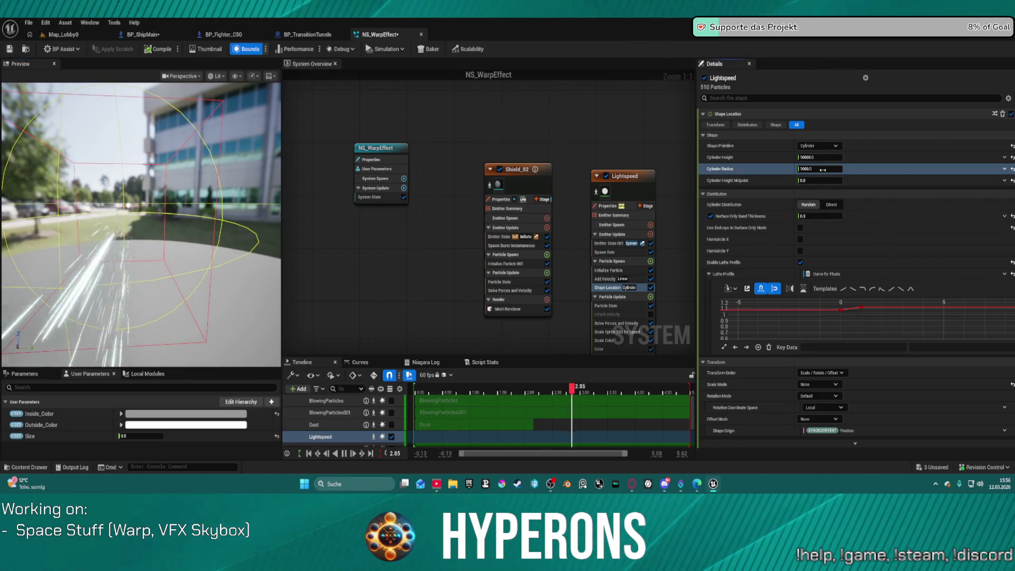
text(5)
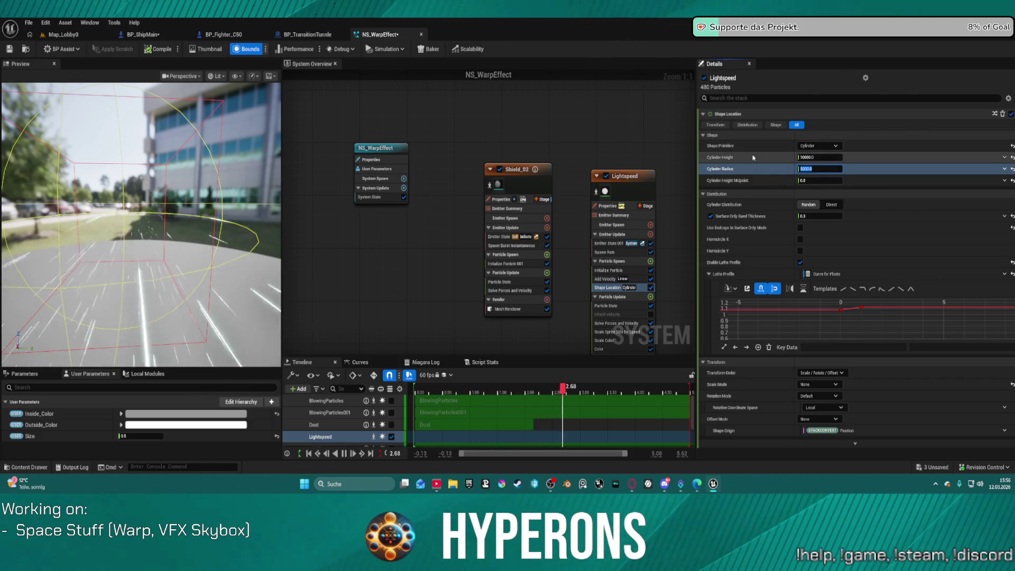
click(828, 179)
key(BackSpace)
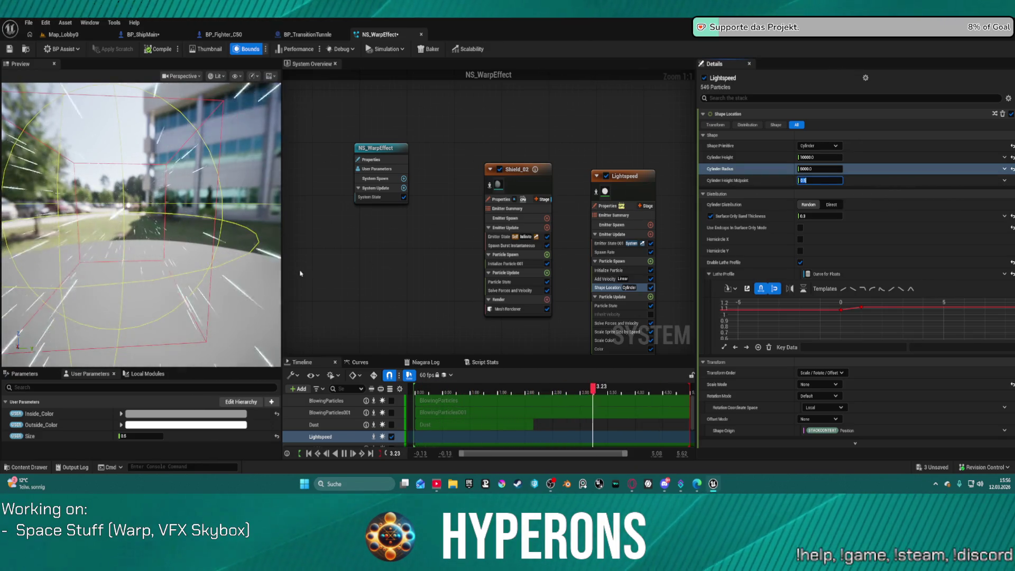
mouse_move(223, 263)
mouse_down()
mouse_move(195, 267)
mouse_move(264, 265)
mouse_move(159, 265)
mouse_move(175, 264)
mouse_move(138, 239)
mouse_move(154, 239)
mouse_move(138, 239)
mouse_up()
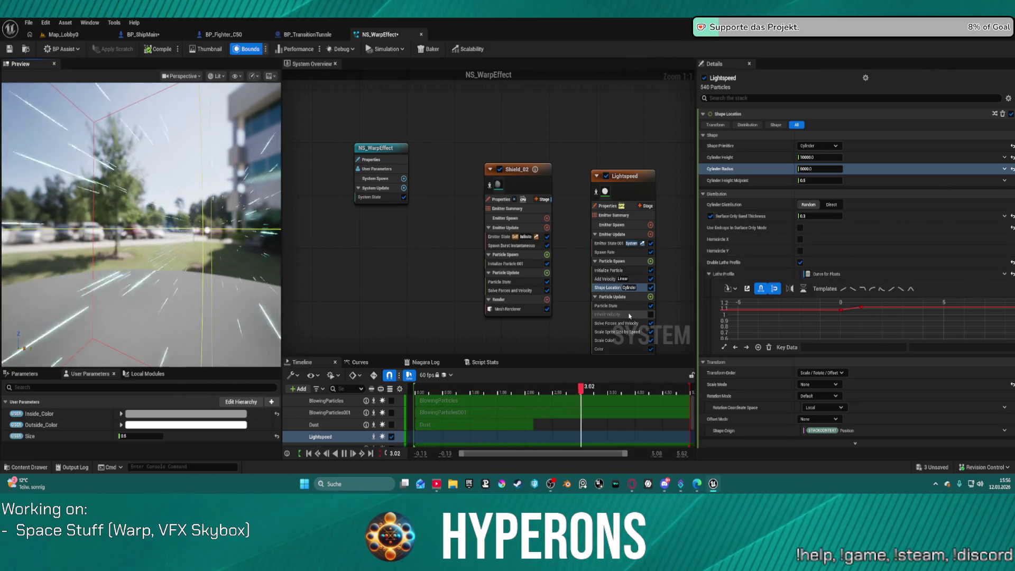
scroll(650, 261, down, 3)
scroll(629, 253, up, 3)
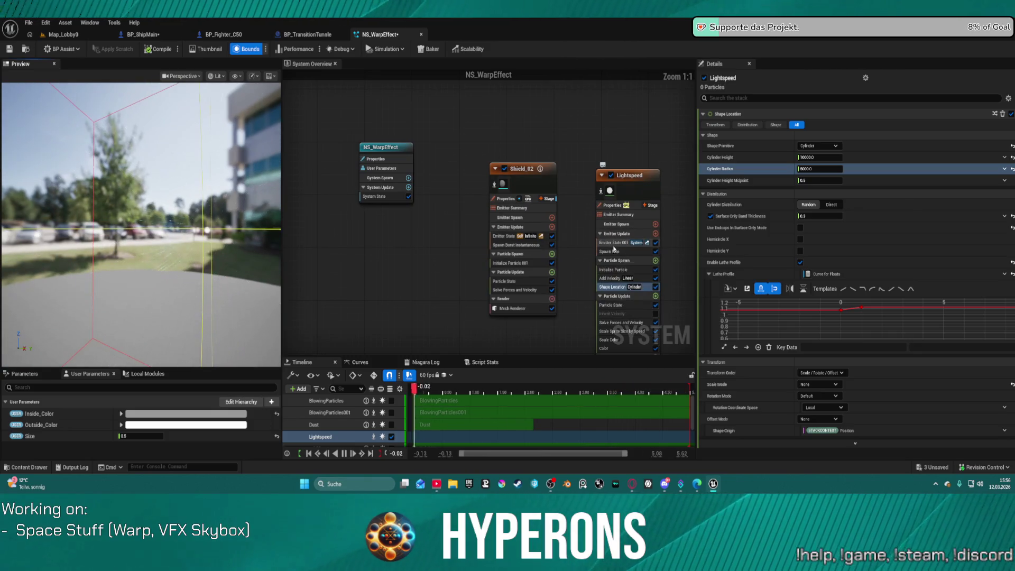
Step: Set Lightspeed's Initialize Particle Position Offset X to 40000, then return to Map_Lobby0
click(611, 243)
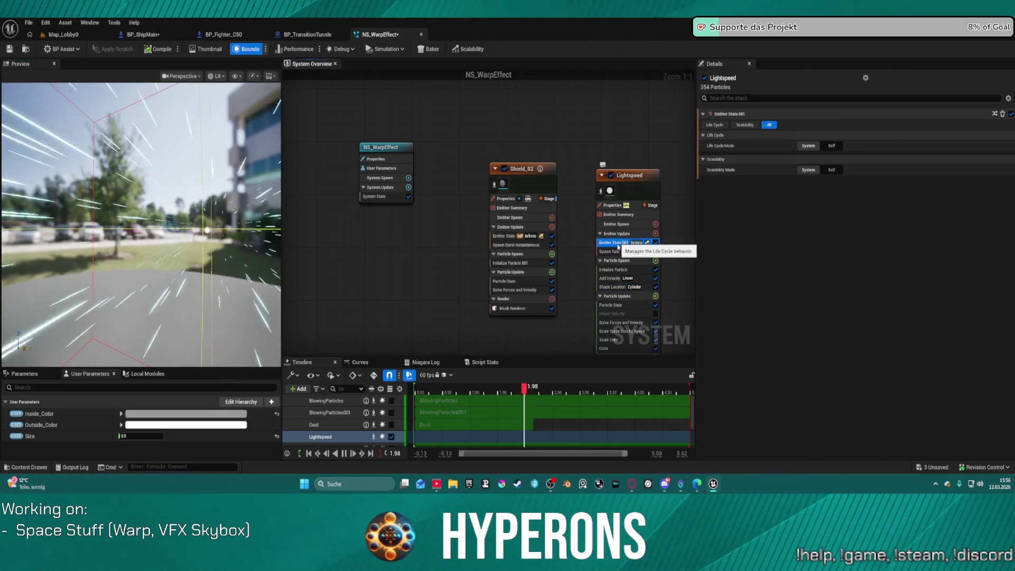
click(616, 269)
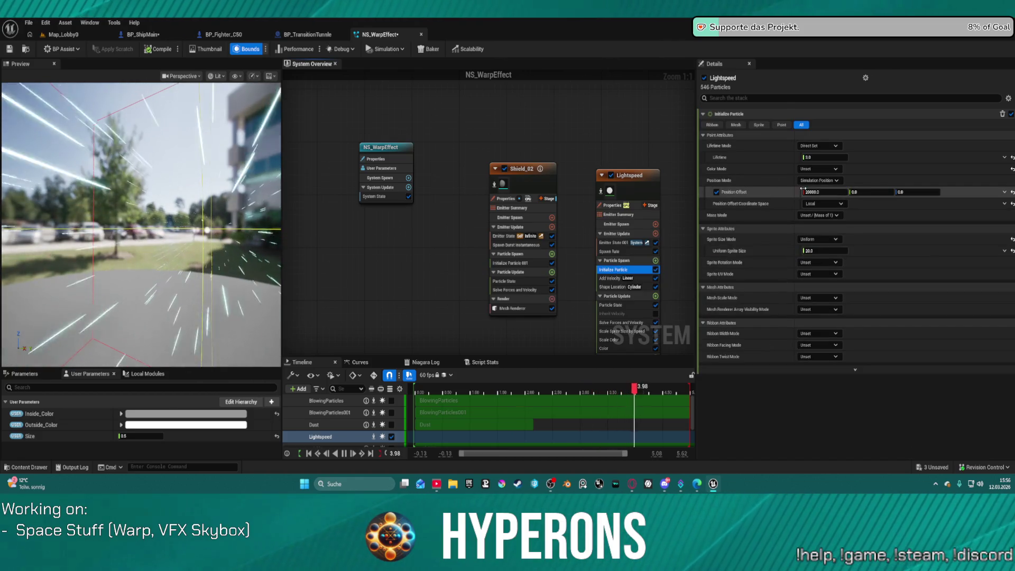
click(826, 192)
click(847, 192)
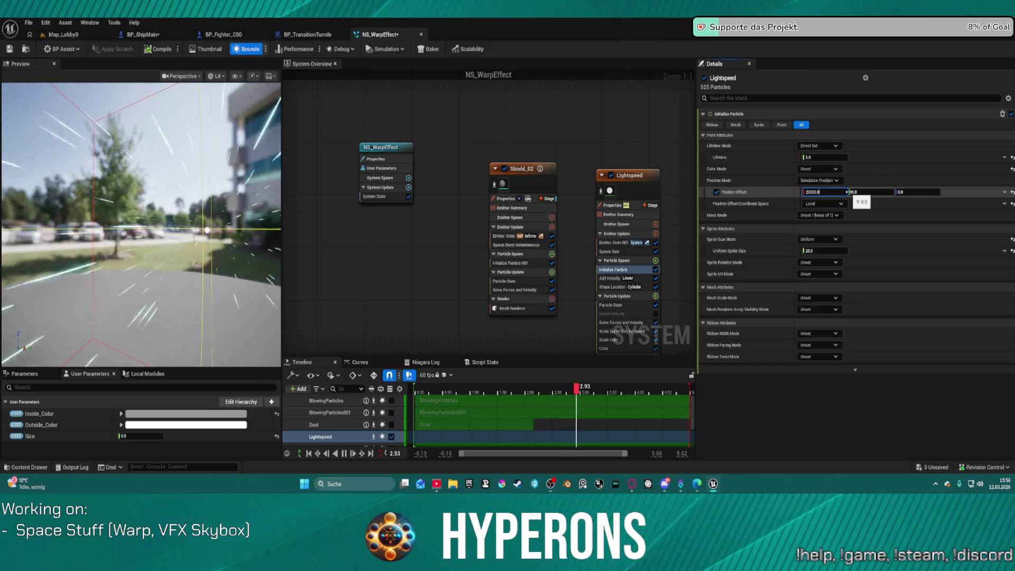
text(40000)
key(Return)
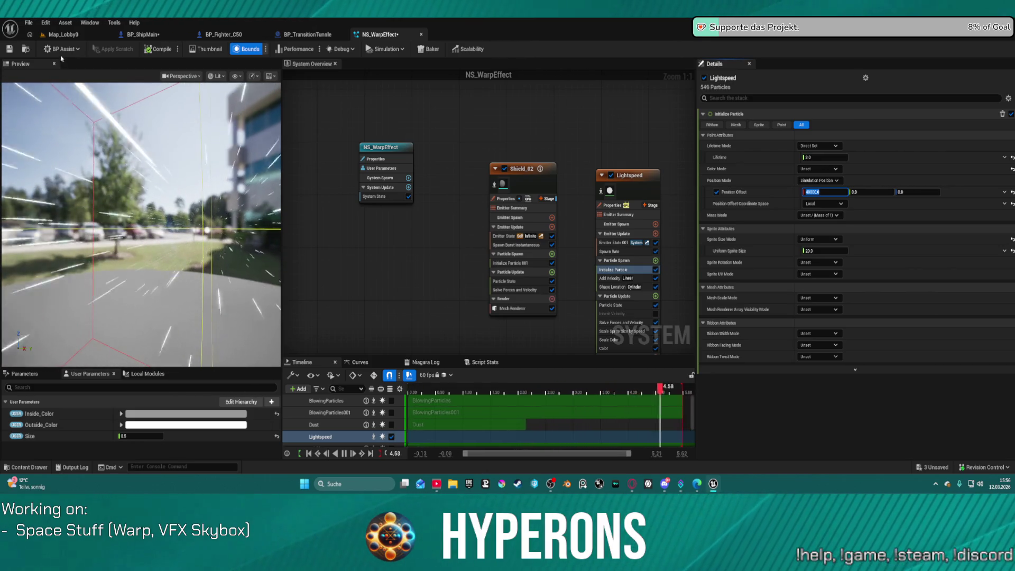
click(61, 36)
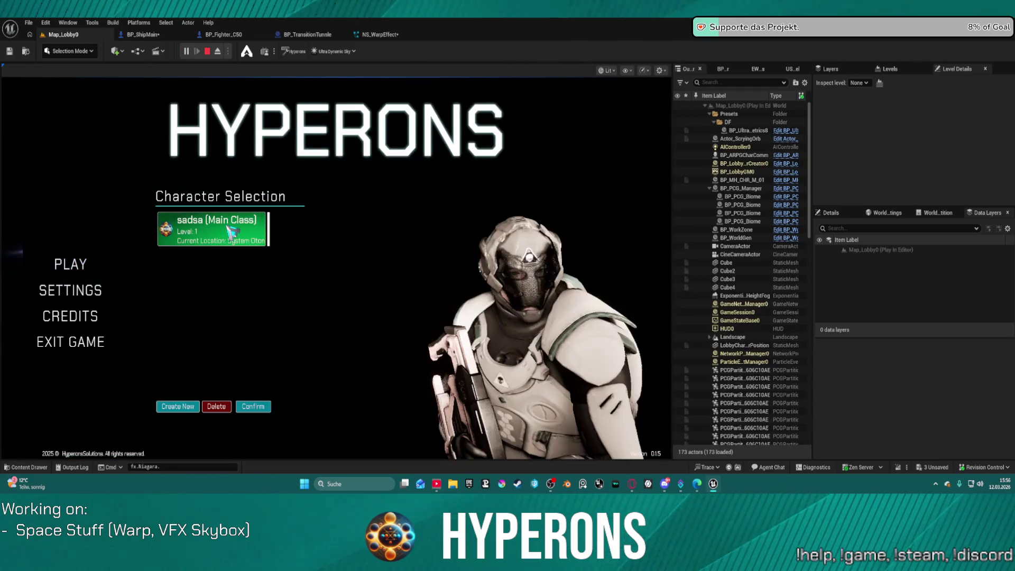
Step: Pick the existing character and start the game to load Galaxy_Map
click(253, 407)
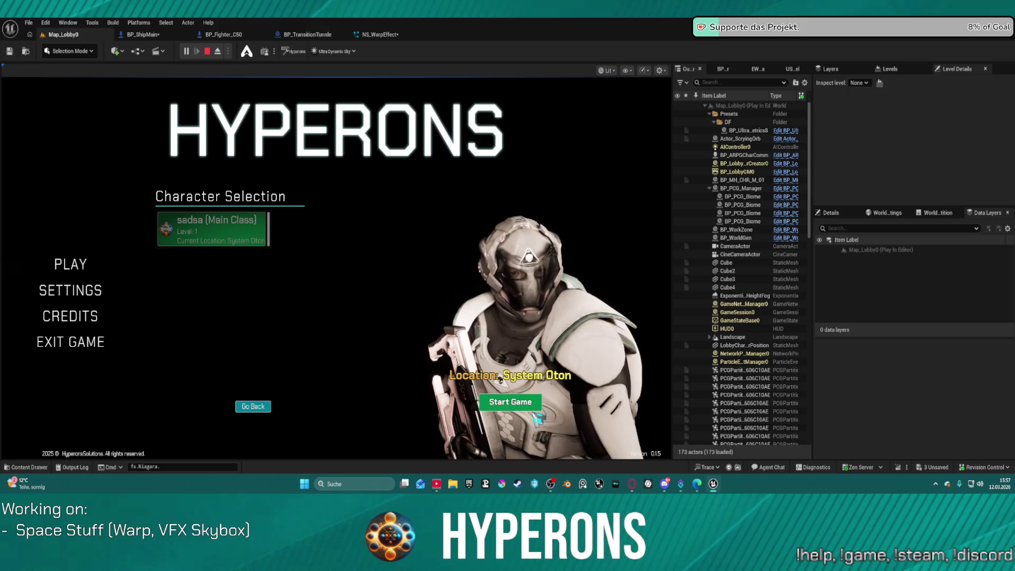
click(510, 402)
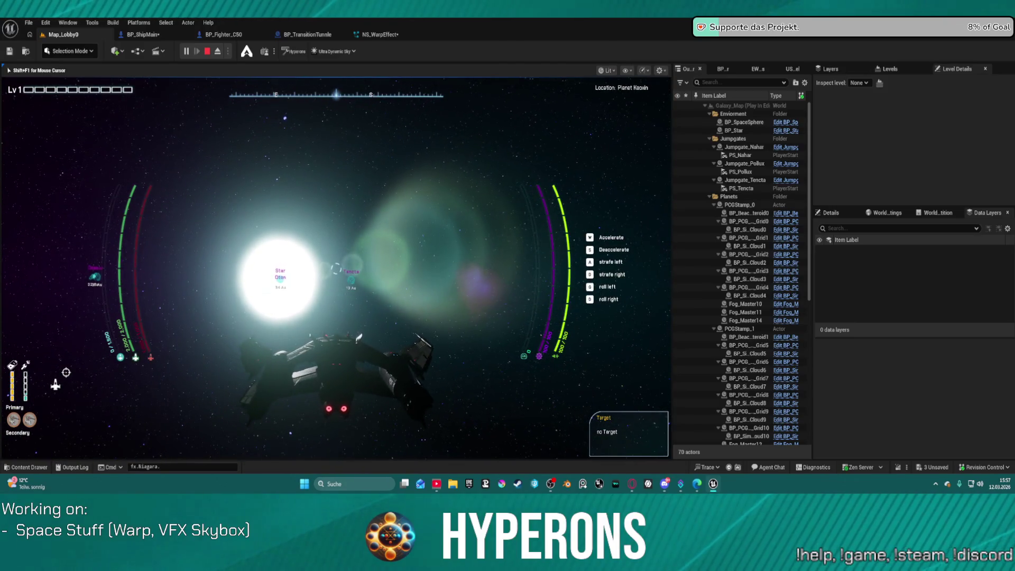
Step: Trigger the ship's warp with F during flight, watch the effect, then stop Play-in-Editor
key(f)
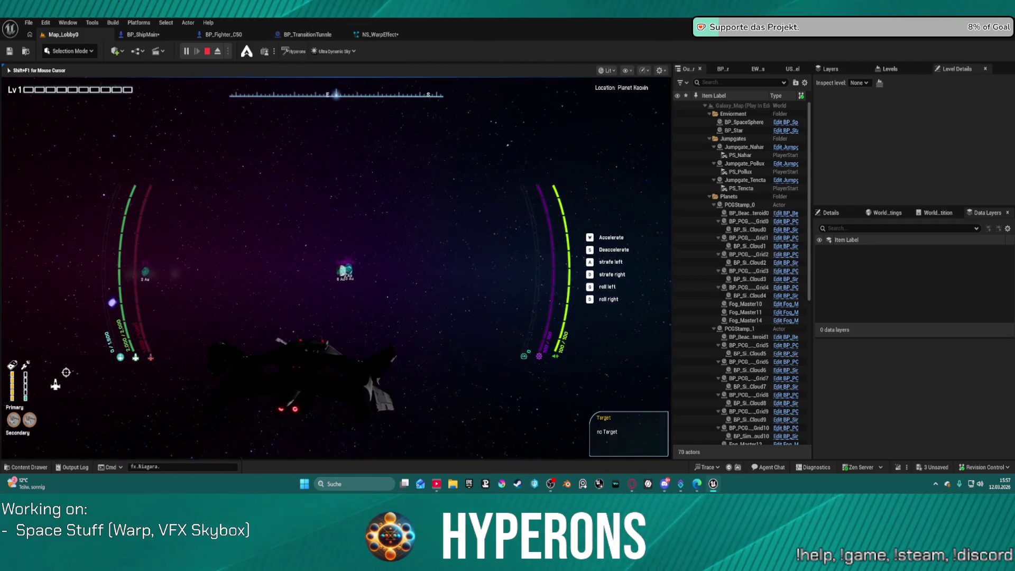
key(Escape)
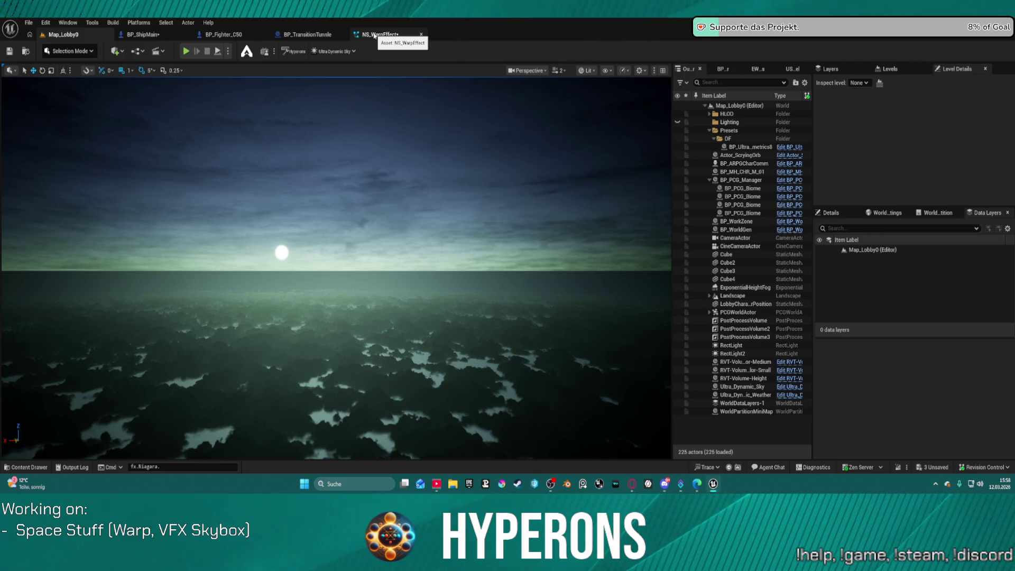
Step: Inspect NS_WarpEffect's system-wide properties, then move via Map_Lobby0 to the BP_ShipMain graph
click(374, 36)
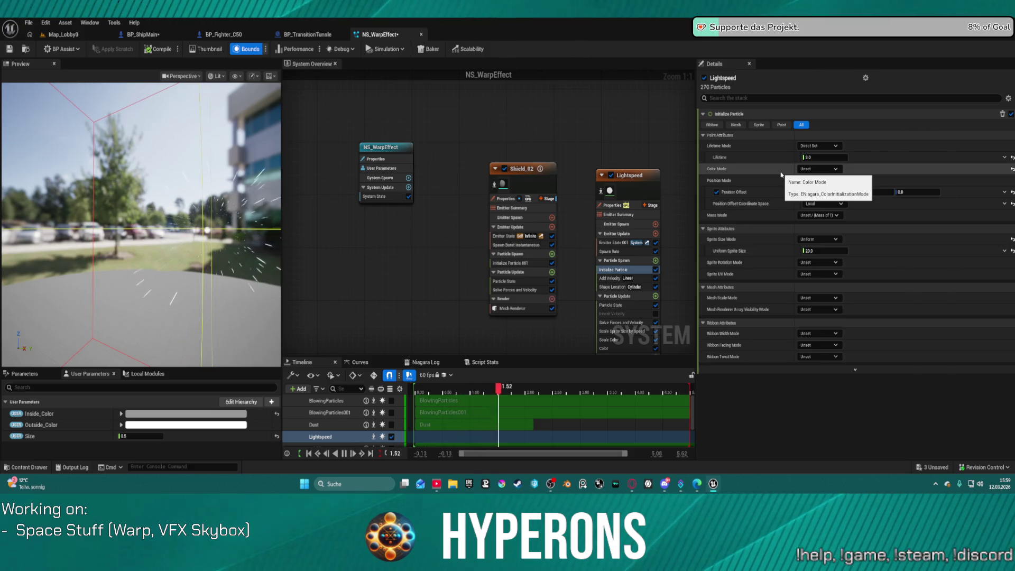
click(394, 151)
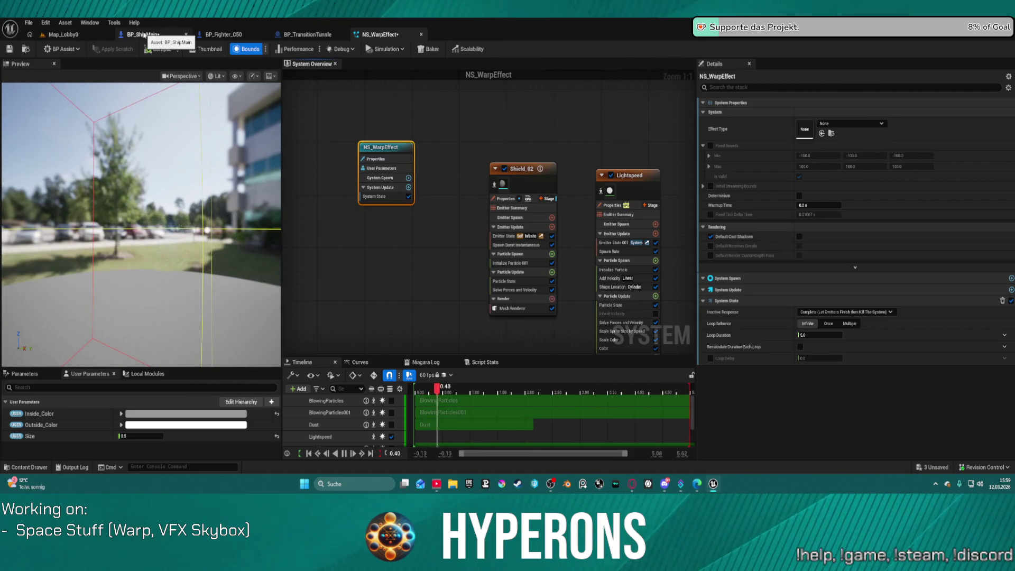
click(85, 38)
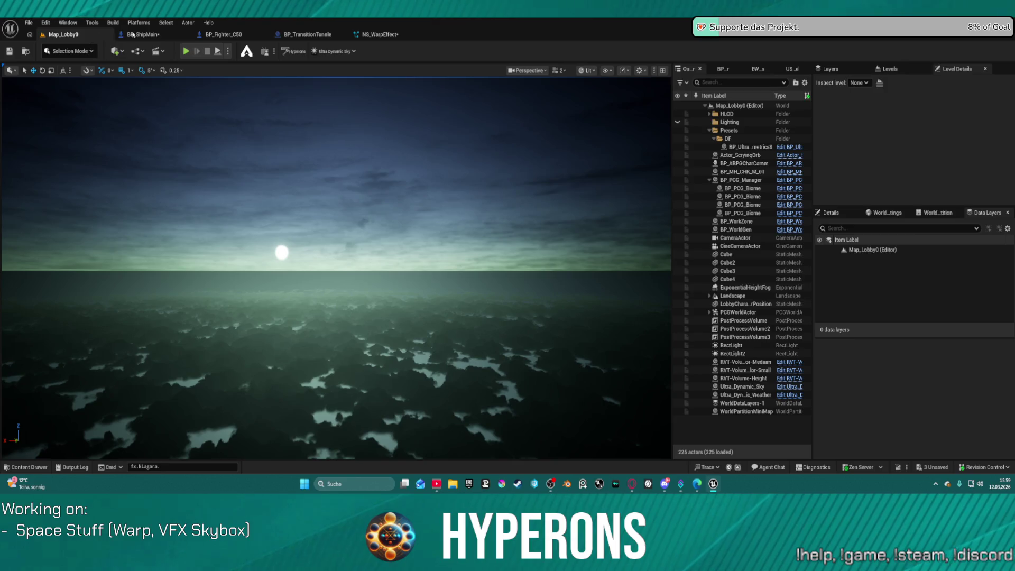
click(151, 35)
Step: Inspect the getWarptime function's return nodes, then go back to the Warp Procedure graph
scroll(602, 213, down, 4)
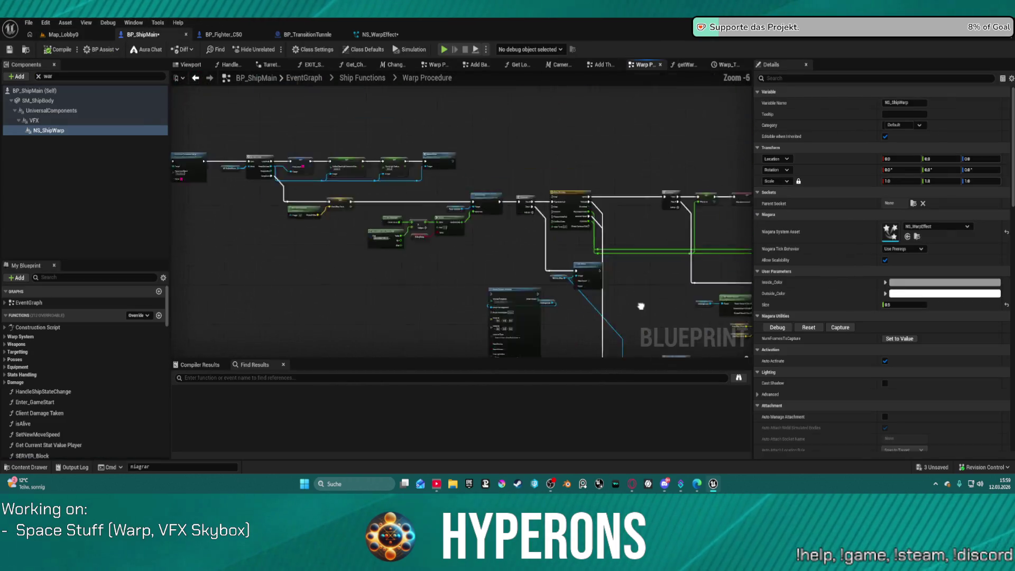
scroll(518, 183, up, 6)
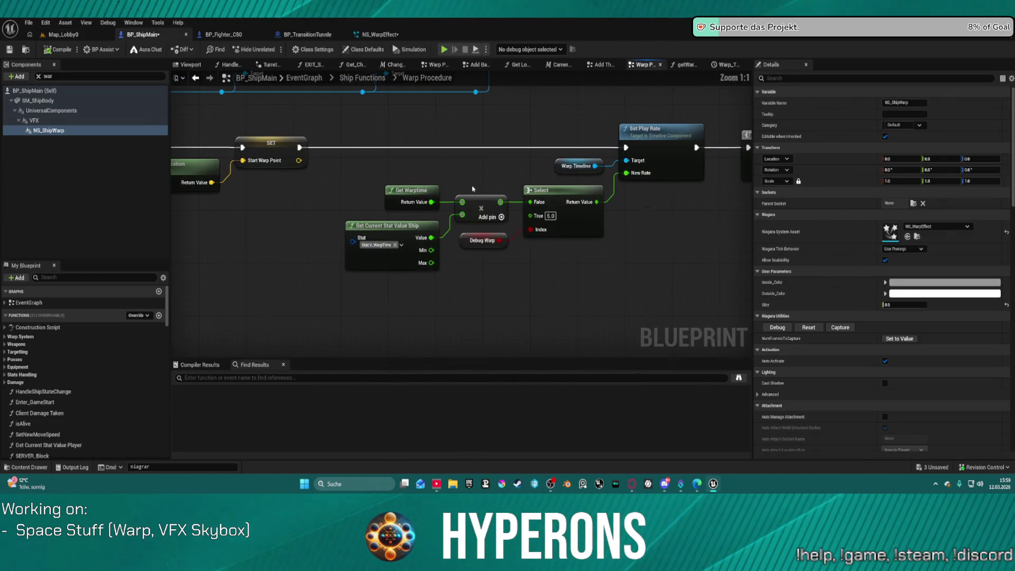
double_click(403, 192)
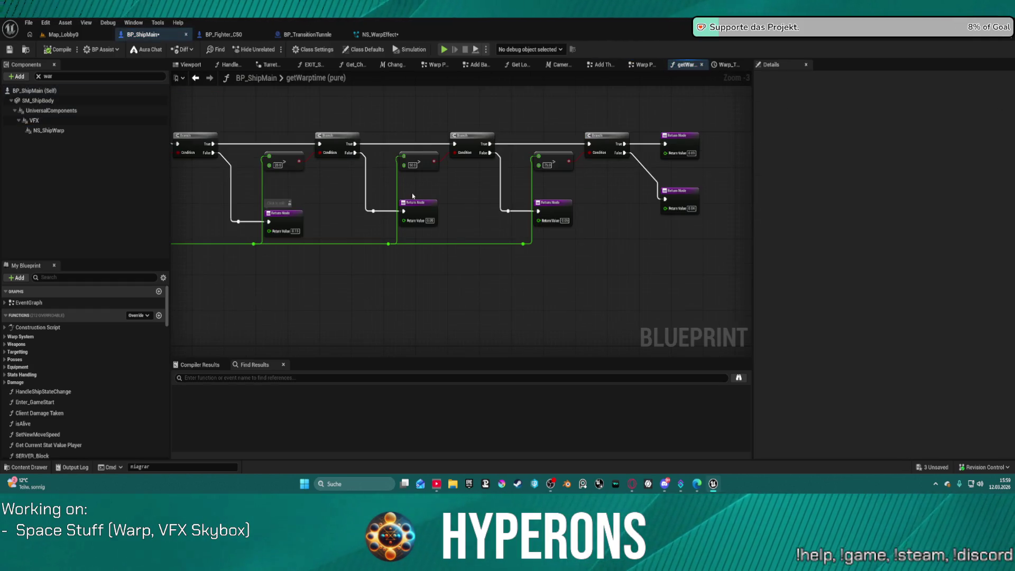
drag(678, 128, 359, 97)
click(197, 78)
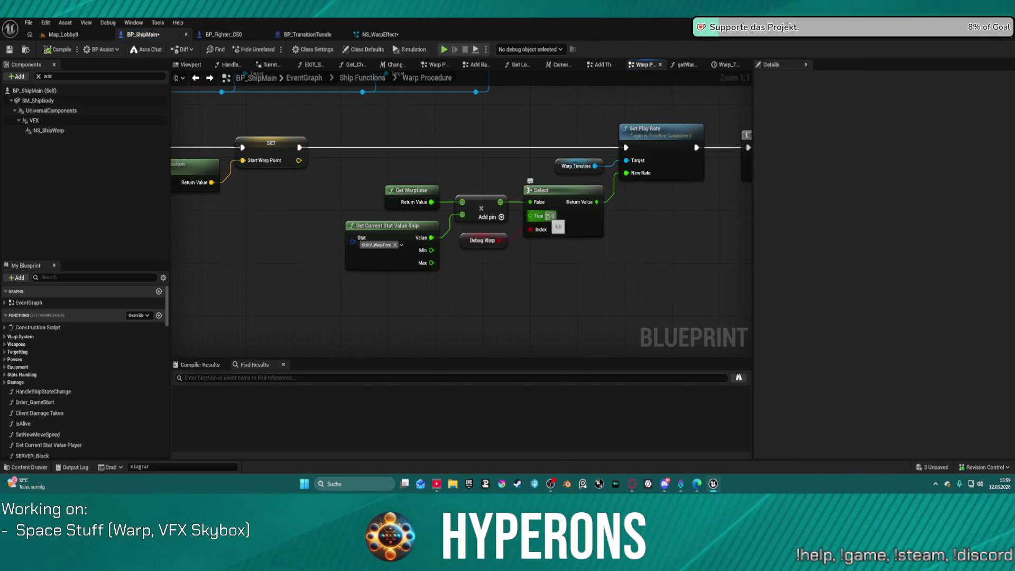
Step: Toggle Debug Warp's default, set the Select node's True value to 0.5, and compile
click(482, 241)
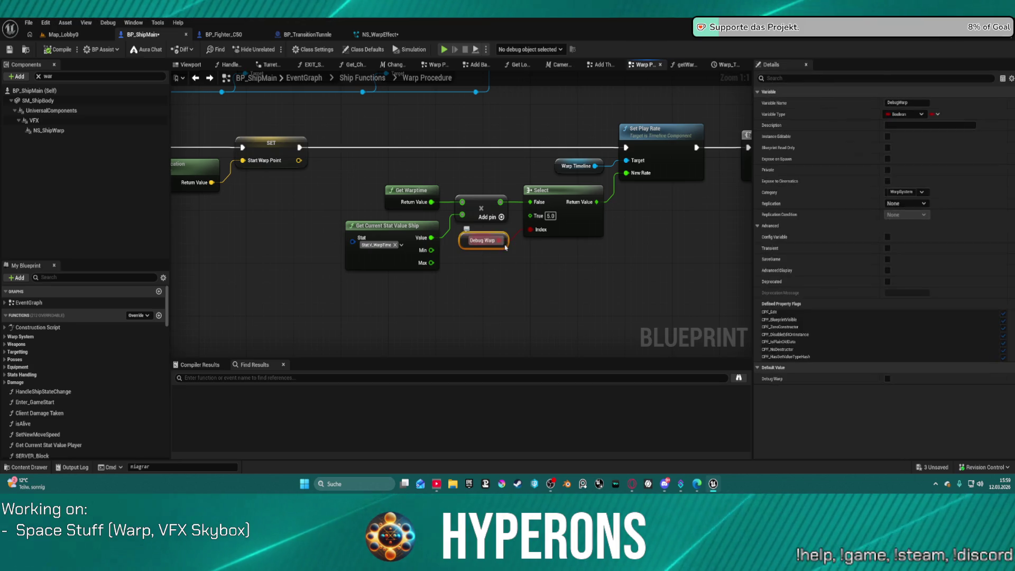
click(889, 379)
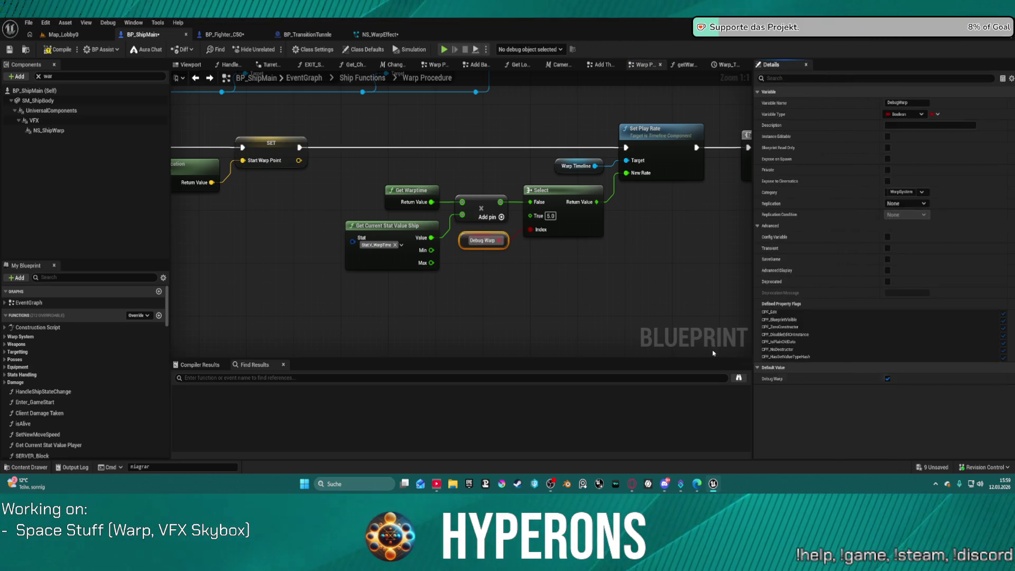
click(564, 216)
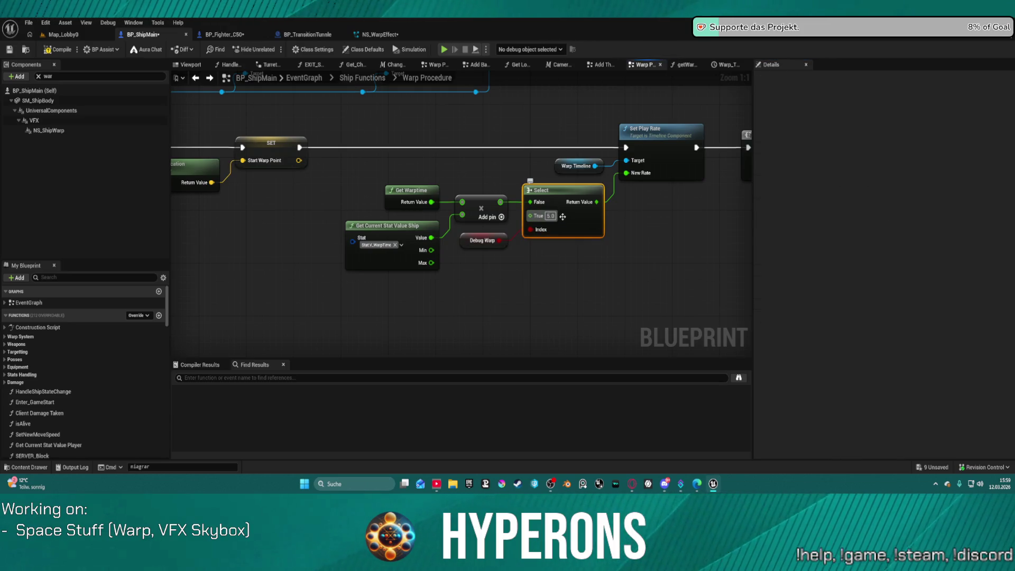
click(548, 218)
text(0.5)
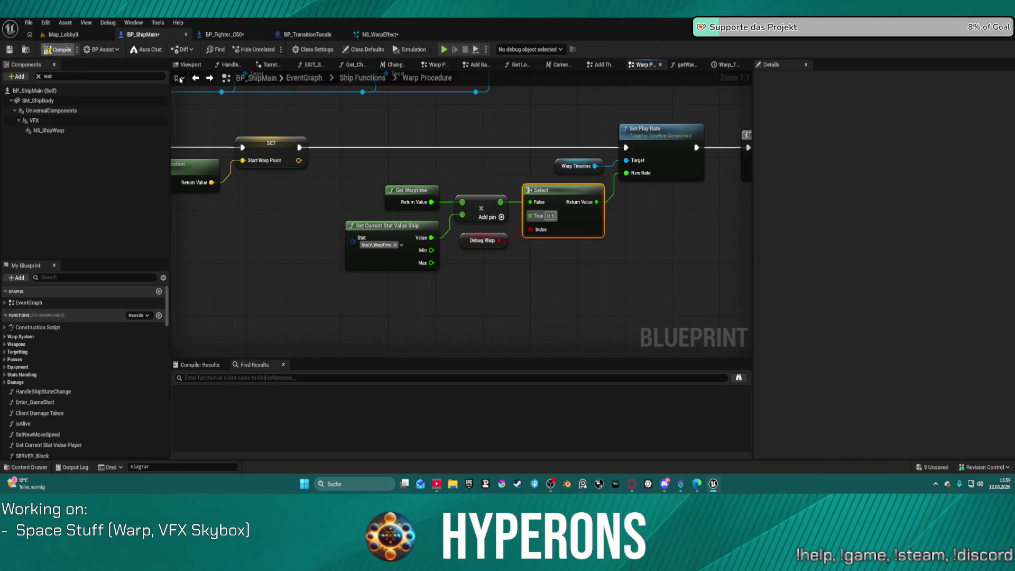
key(F7)
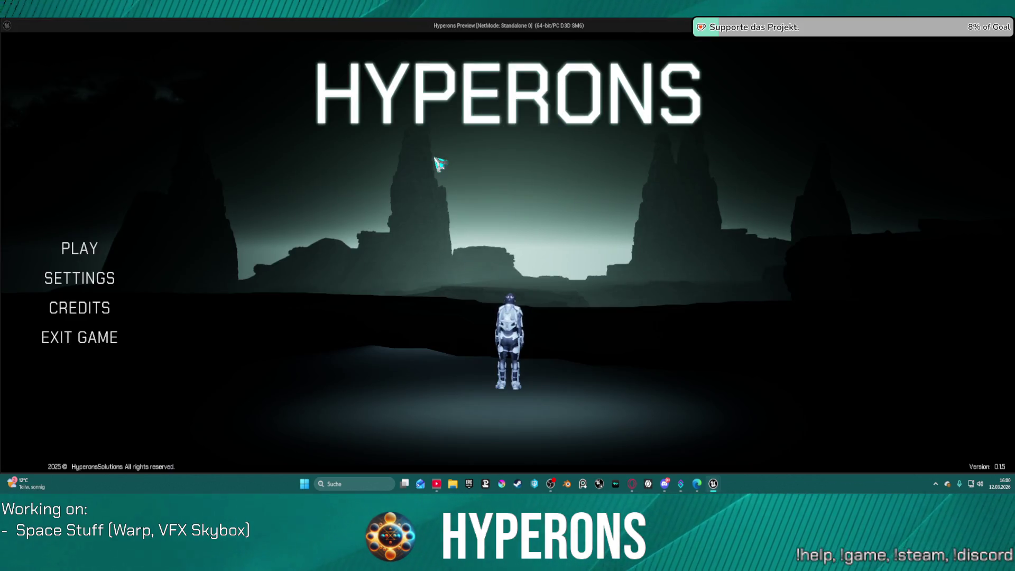
Step: Start the game with the saved character, fly a warp test, then stop play
click(95, 252)
click(344, 200)
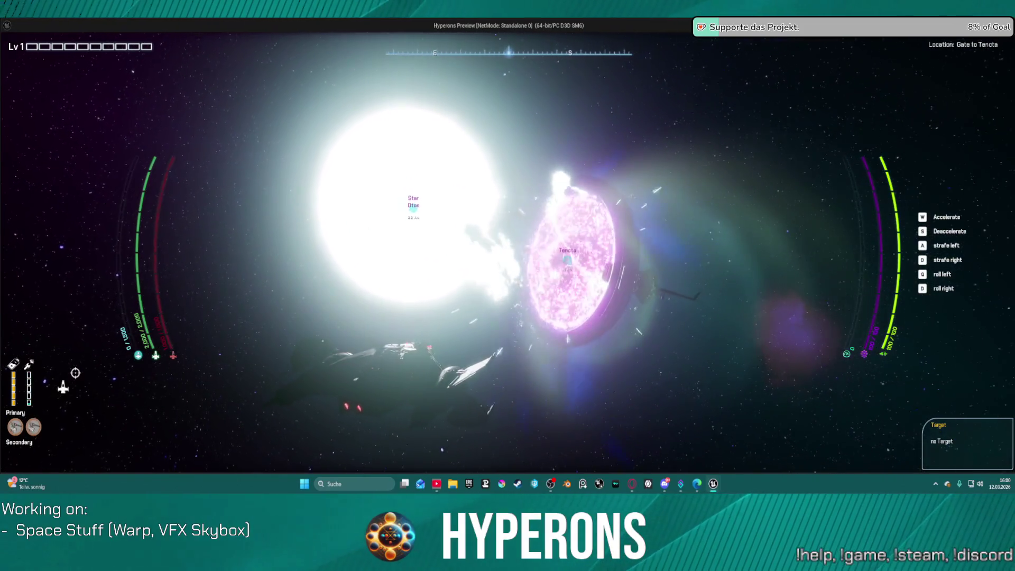
key(Escape)
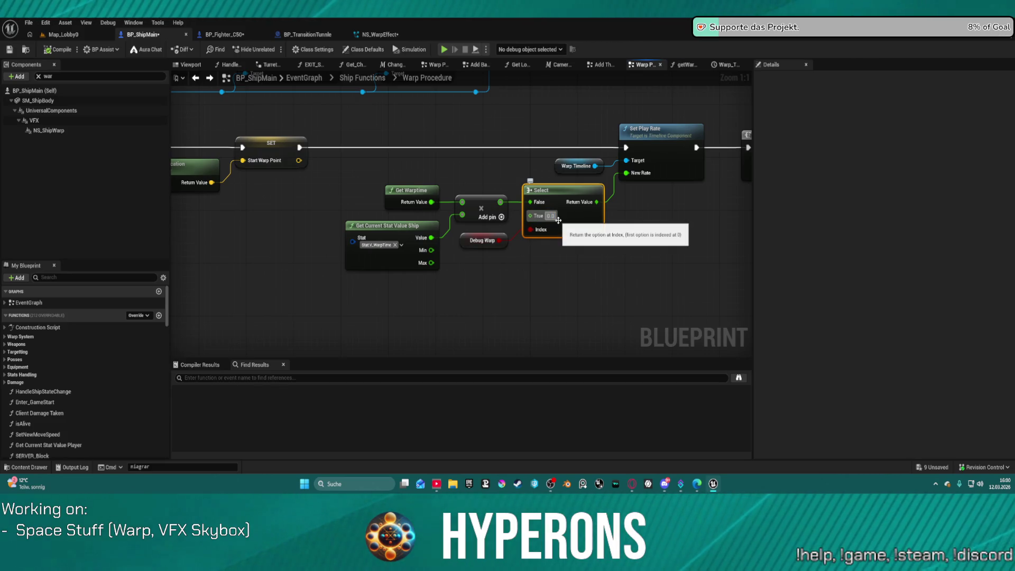
Step: Set the warp Select node's True value to 0.05 and compile BP_ShipMain
text(0.05)
key(Return)
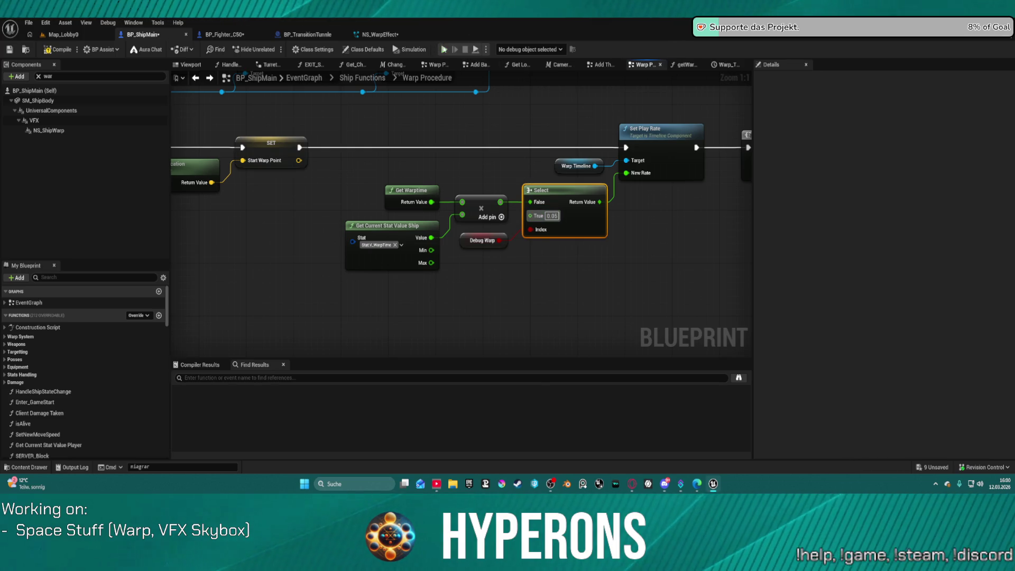
key(F7)
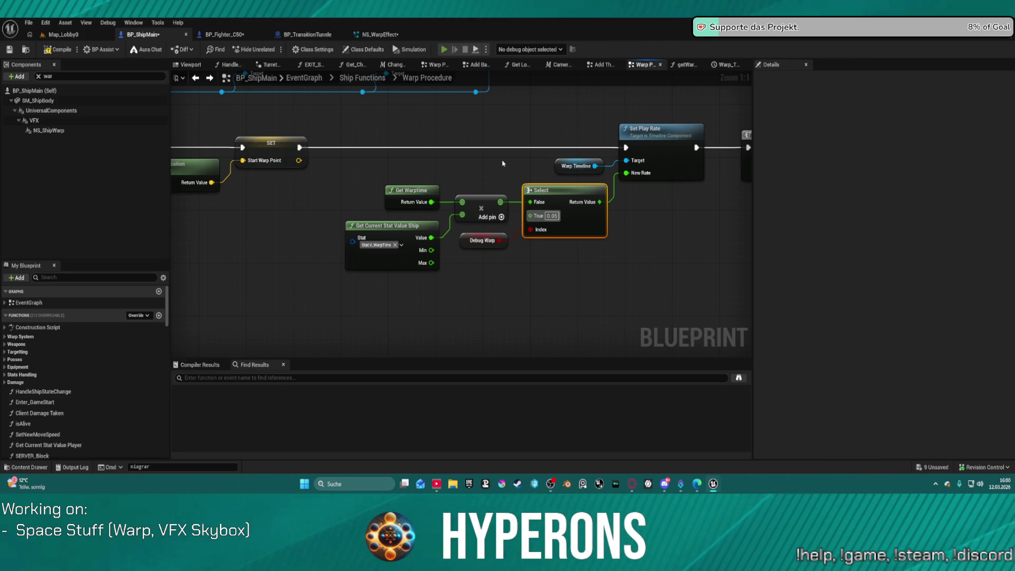
Step: Launch a standalone preview, start the game with the saved character, test the warp, then exit
key(alt+p)
click(82, 248)
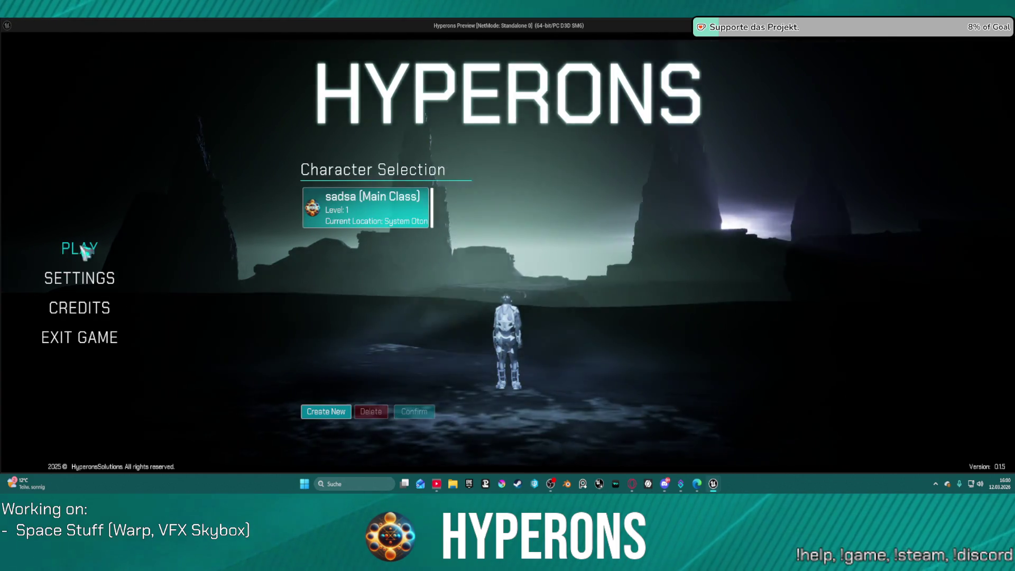
click(375, 225)
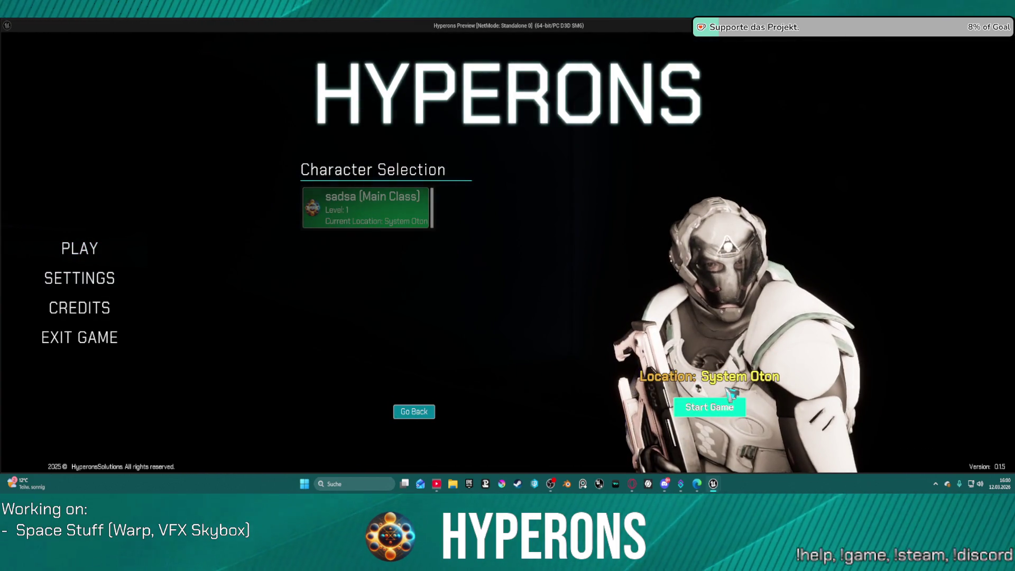
click(727, 406)
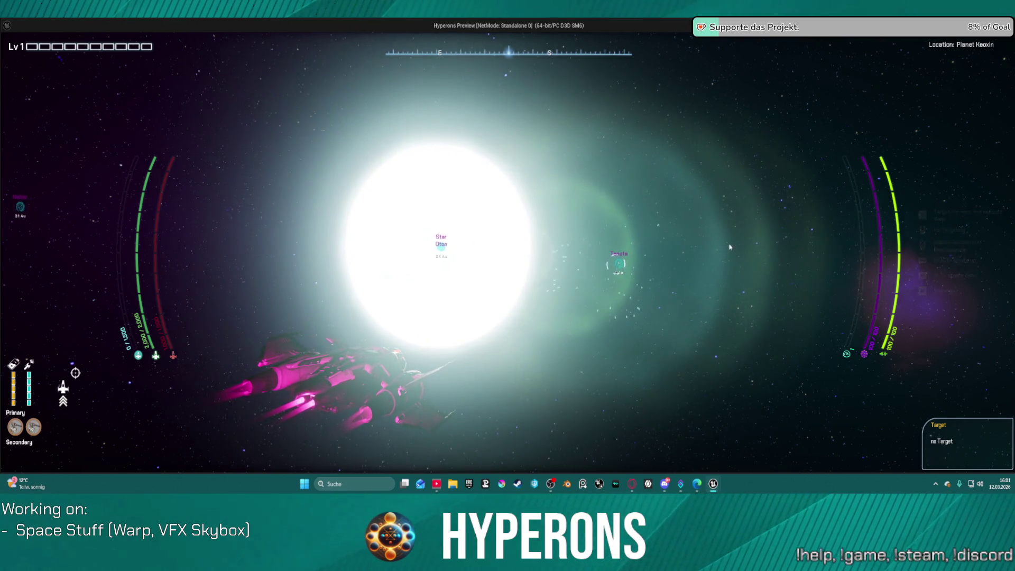
key(Escape)
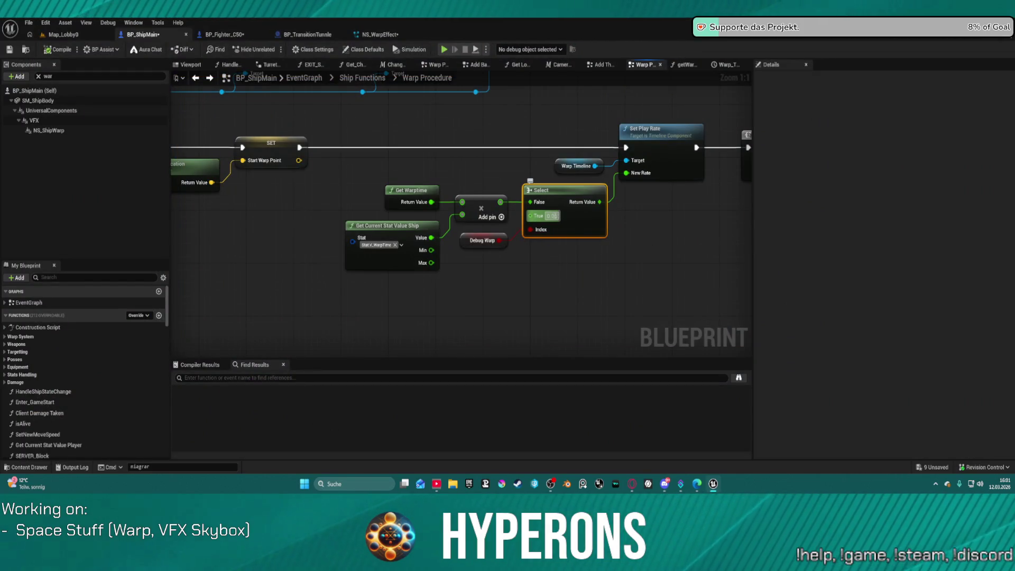
Step: Set the Select node's True value to 0.01 and recompile the blueprint
text(0.01)
key(Return)
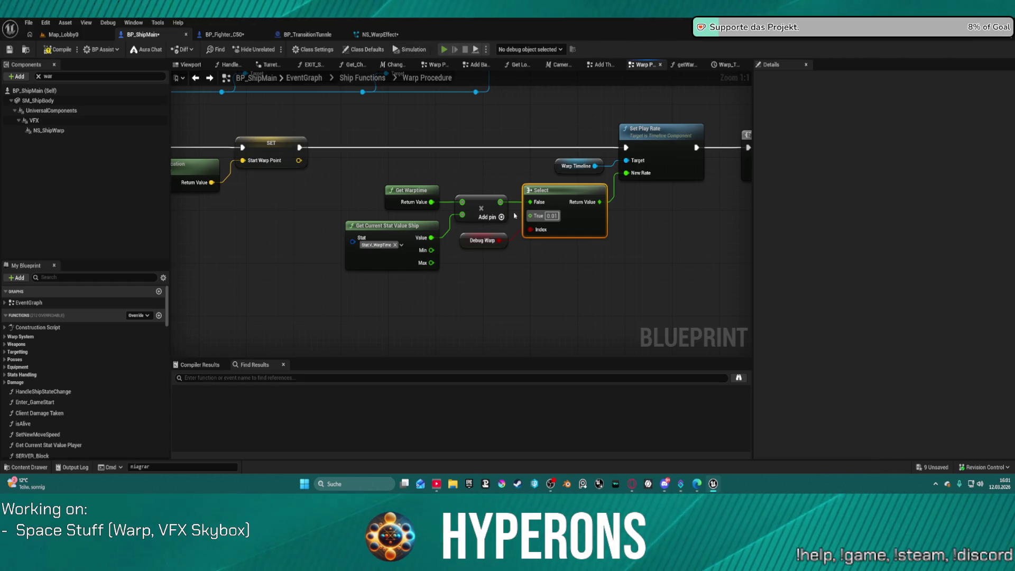
key(F7)
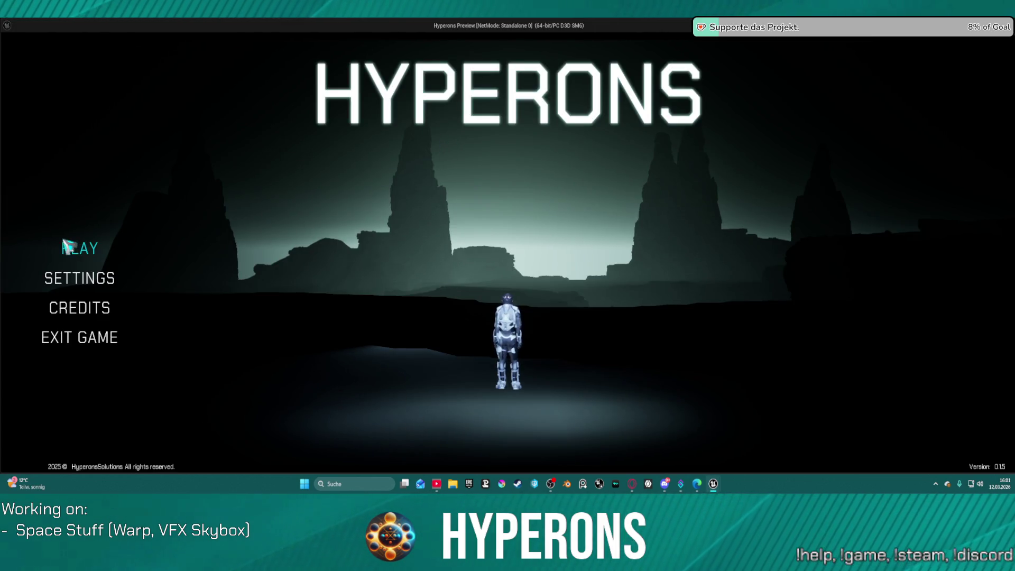
Step: Start the game with the saved character, test the repeated warp jumps, then close it
click(74, 247)
click(349, 195)
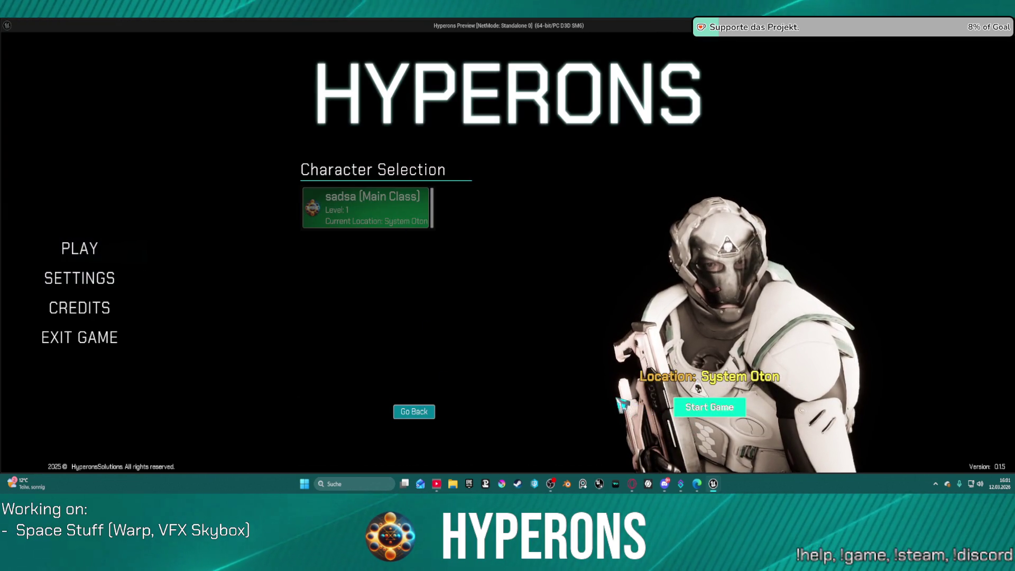
click(709, 407)
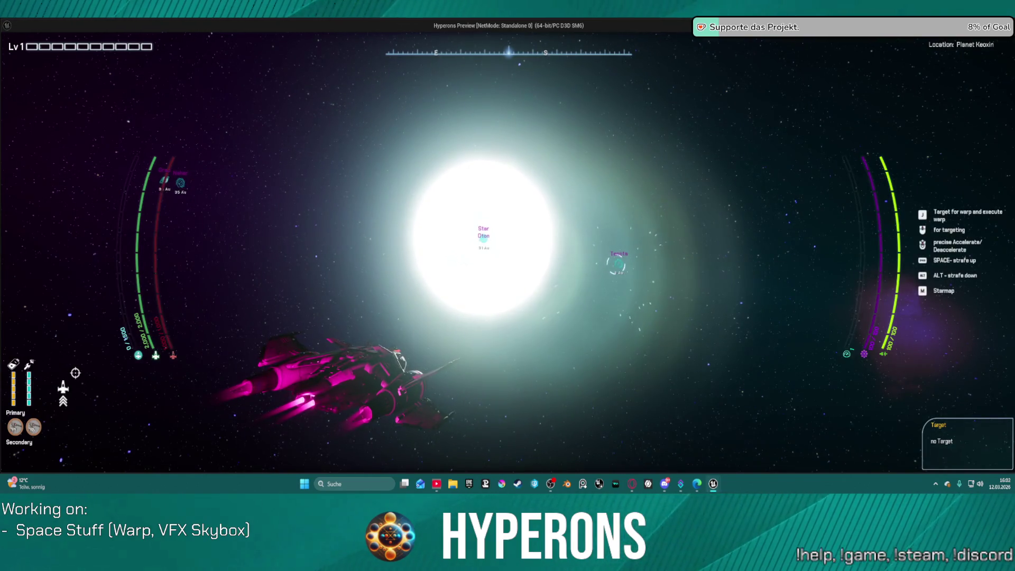
key(Escape)
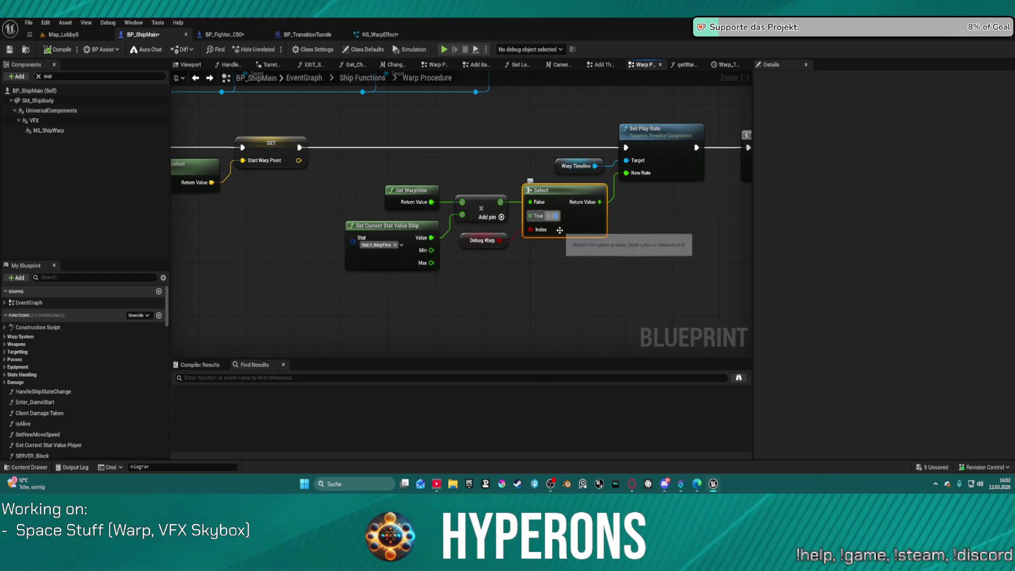
Step: Set the True value to 0.005, compile, and play-test the warp streaks with the saved character
text(5)
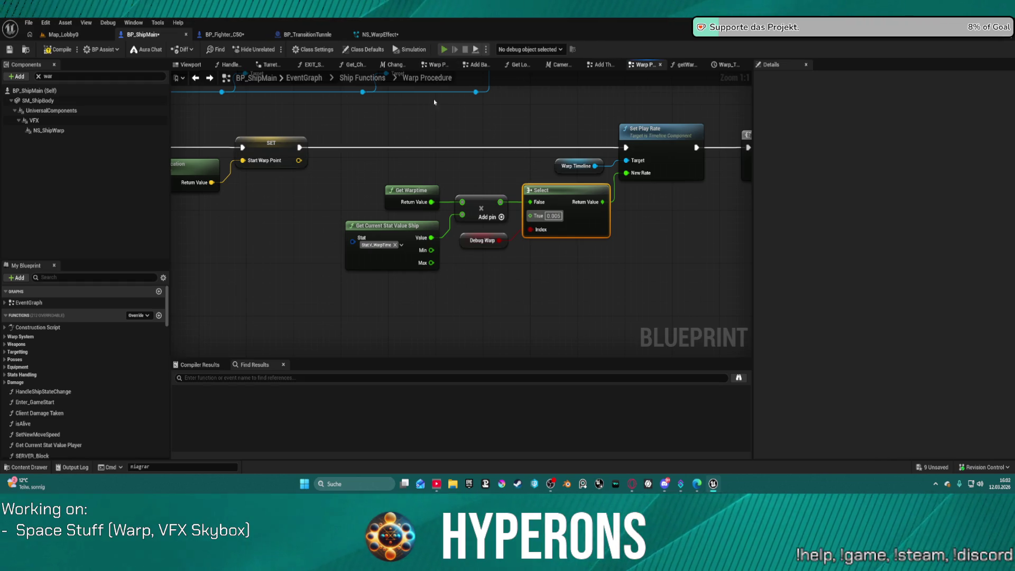
key(F7)
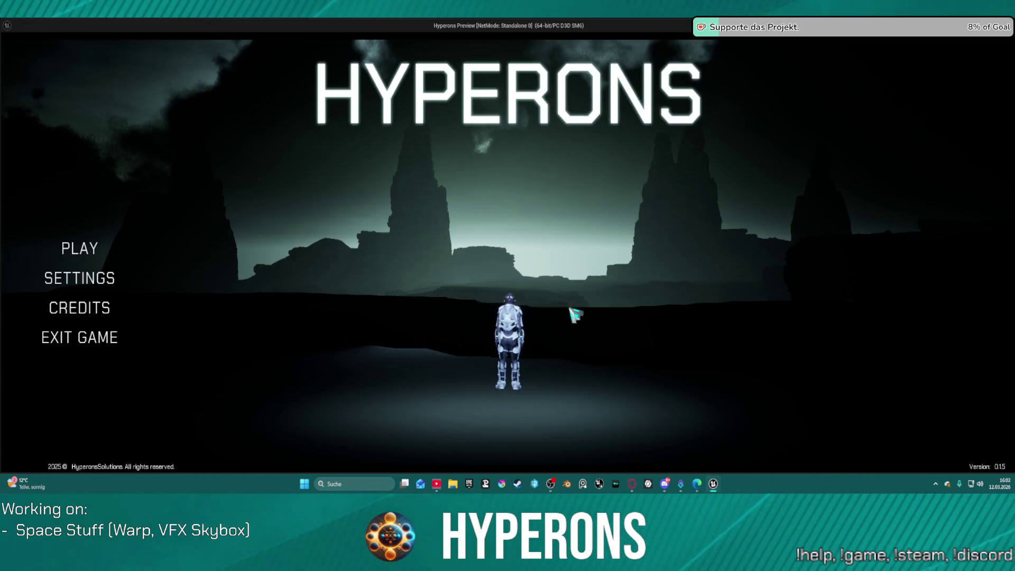
click(79, 248)
click(384, 231)
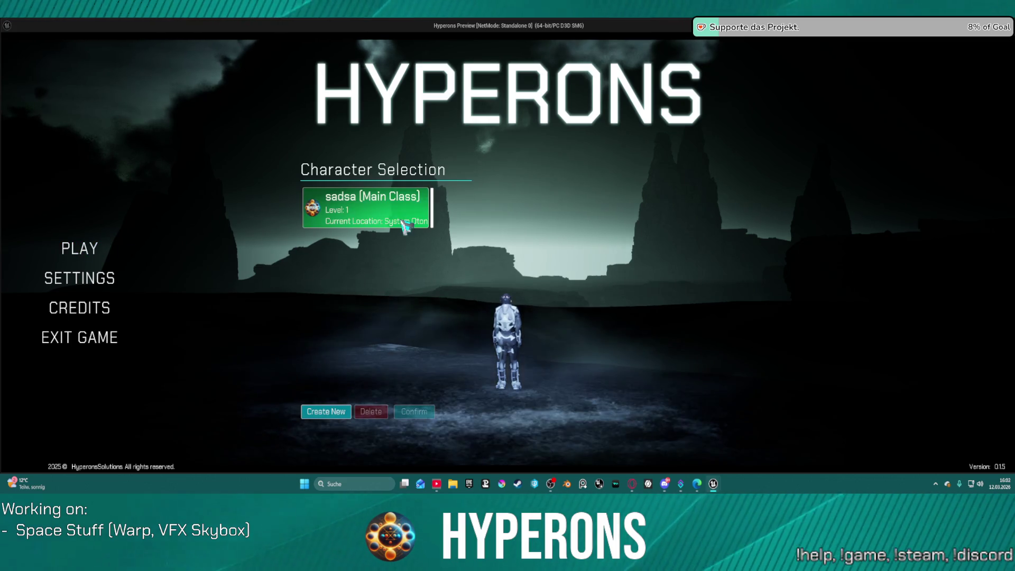
click(414, 411)
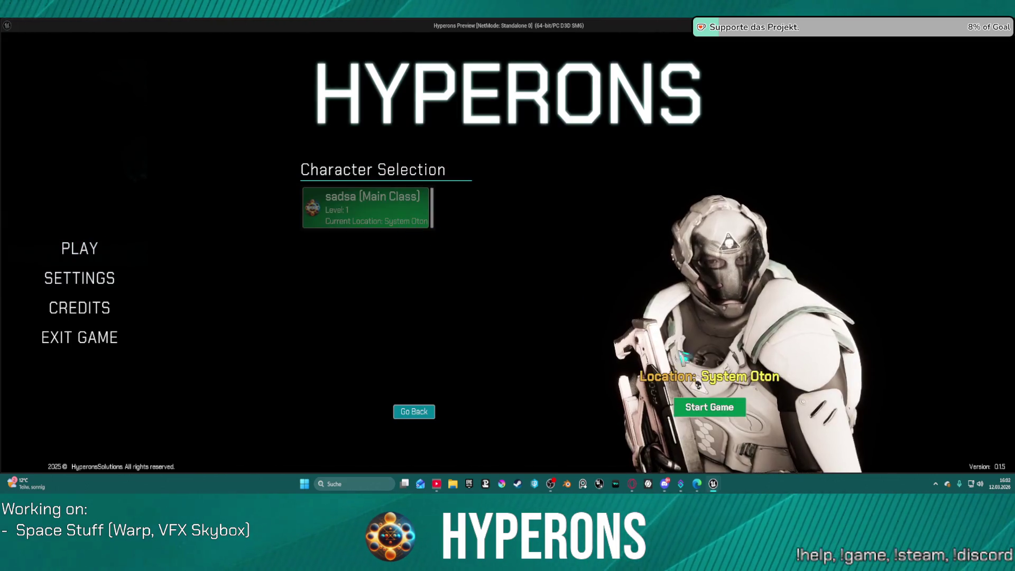
click(710, 407)
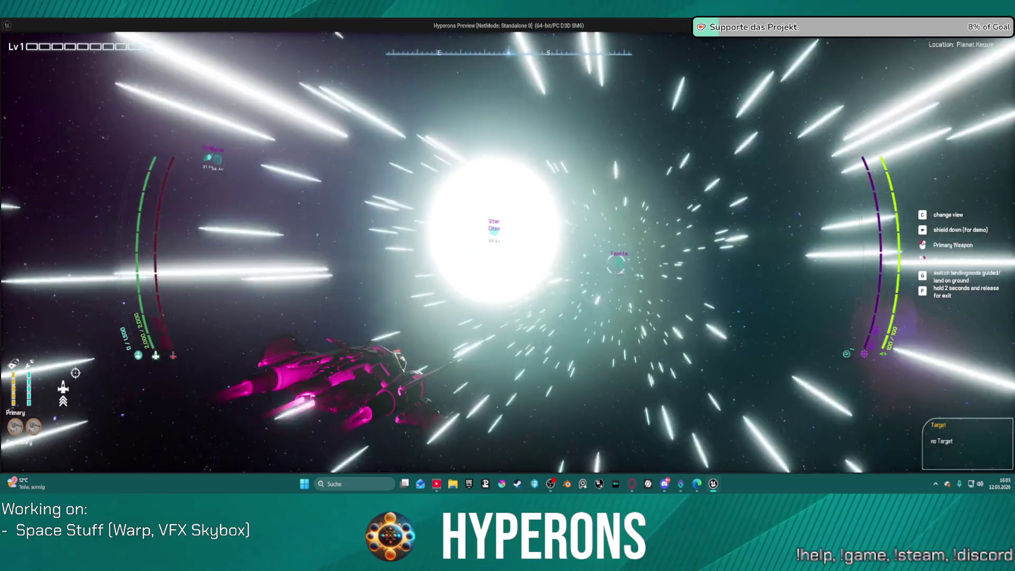
key(alt+Tab)
key(Escape)
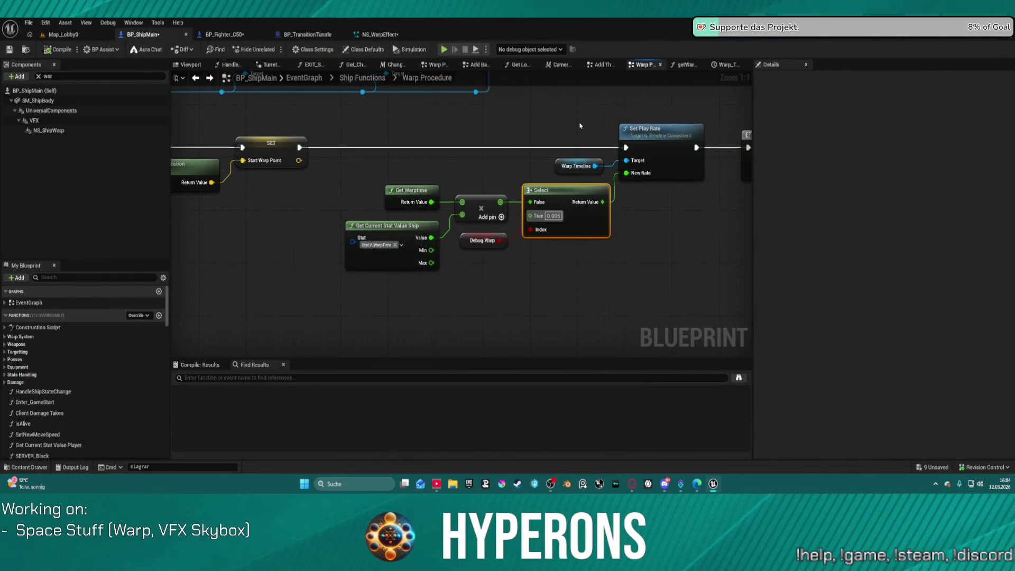
Step: Select NS_WarpEffect's system node and enable Fixed Bounds
click(376, 35)
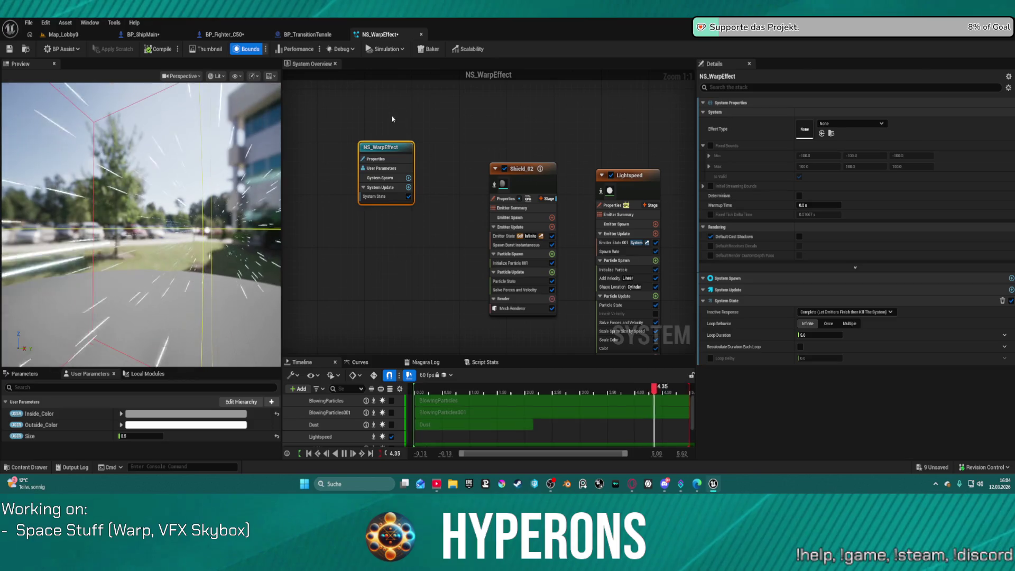
click(390, 159)
click(391, 148)
click(711, 145)
mouse_move(159, 222)
mouse_down()
mouse_move(105, 222)
mouse_move(143, 222)
mouse_move(127, 222)
mouse_up()
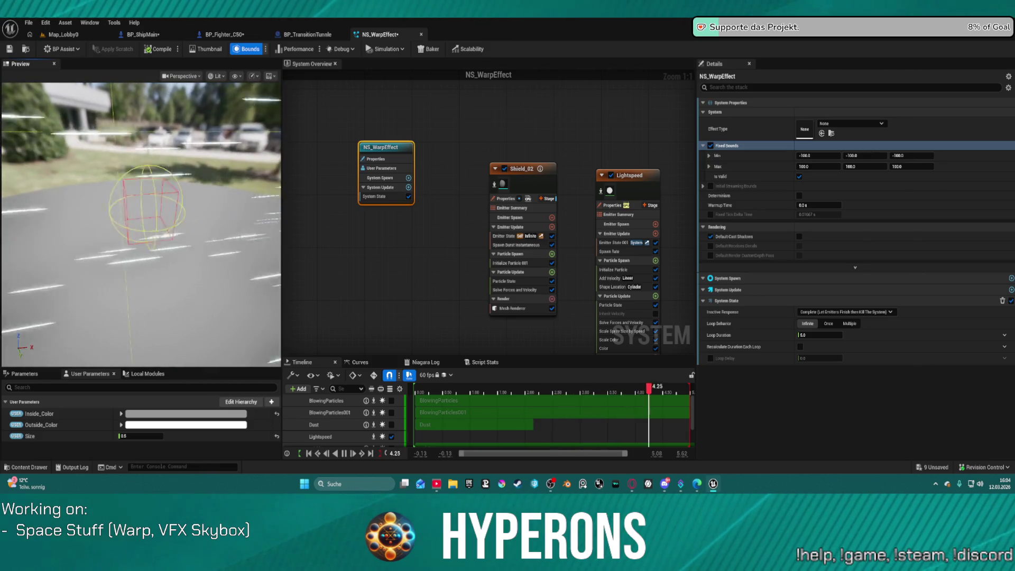
Step: Set the Min X, Y and Z bounds to -10000000
click(818, 155)
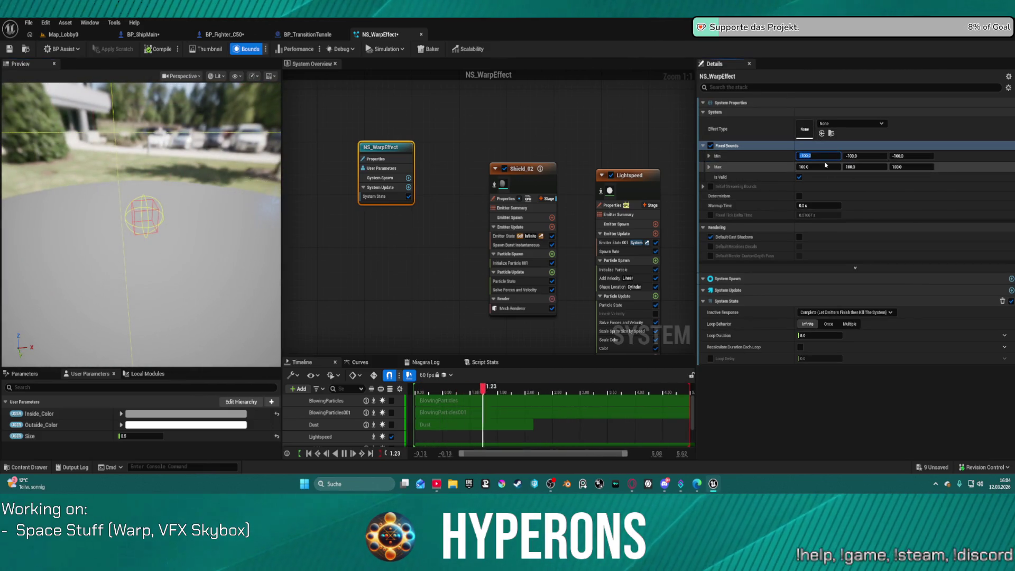
text(1000000000)
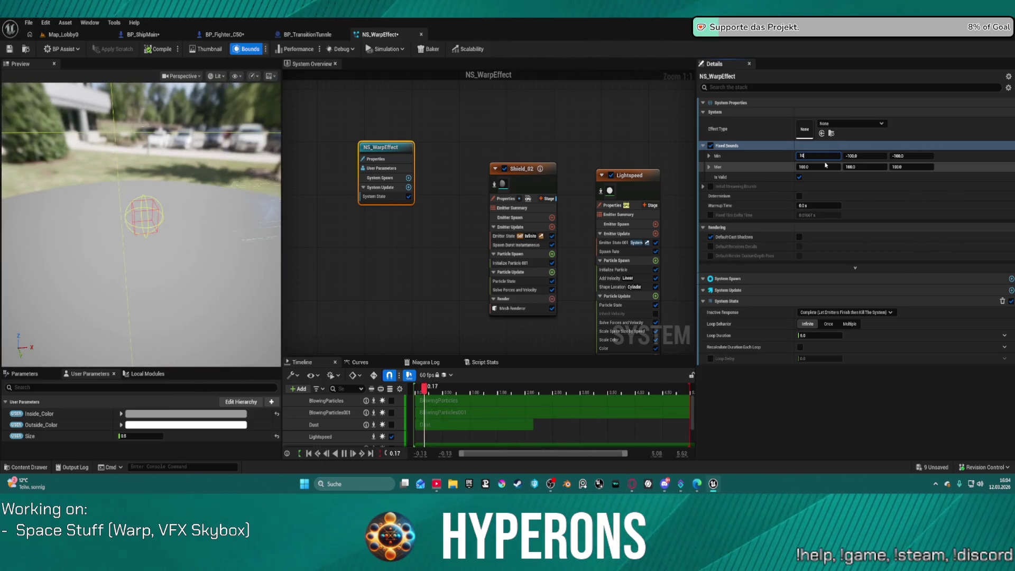
key(ctrl+a)
text(-10000000)
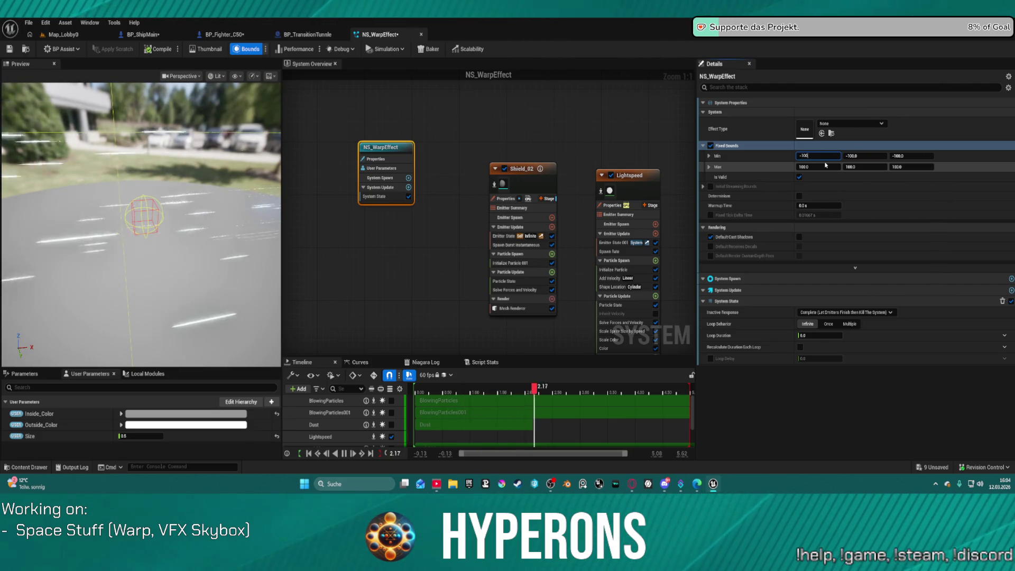
key(Return)
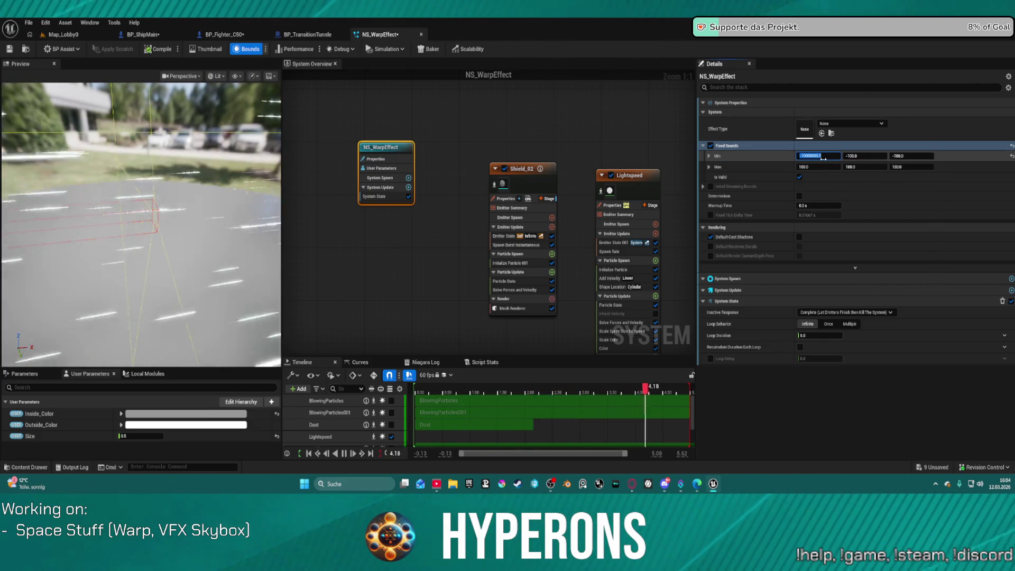
key(ctrl+c)
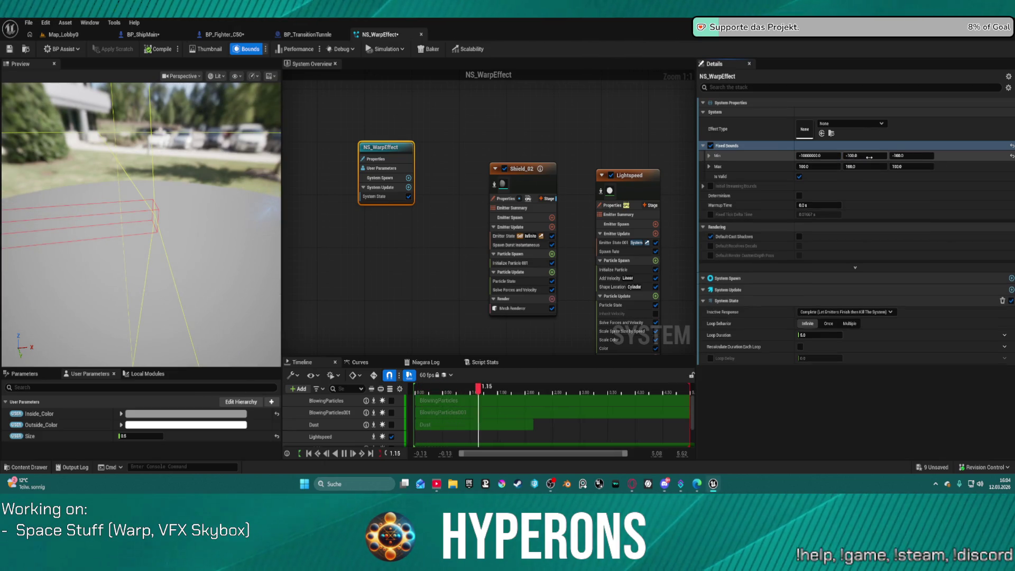
click(863, 156)
key(ctrl+v)
click(912, 156)
key(ctrl+v)
Step: Set the Max X, Y and Z bounds to 10000000, save NS_WarpEffect, and return to Map_Lobby0
click(817, 167)
key(ctrl+v)
key(Home)
key(Delete)
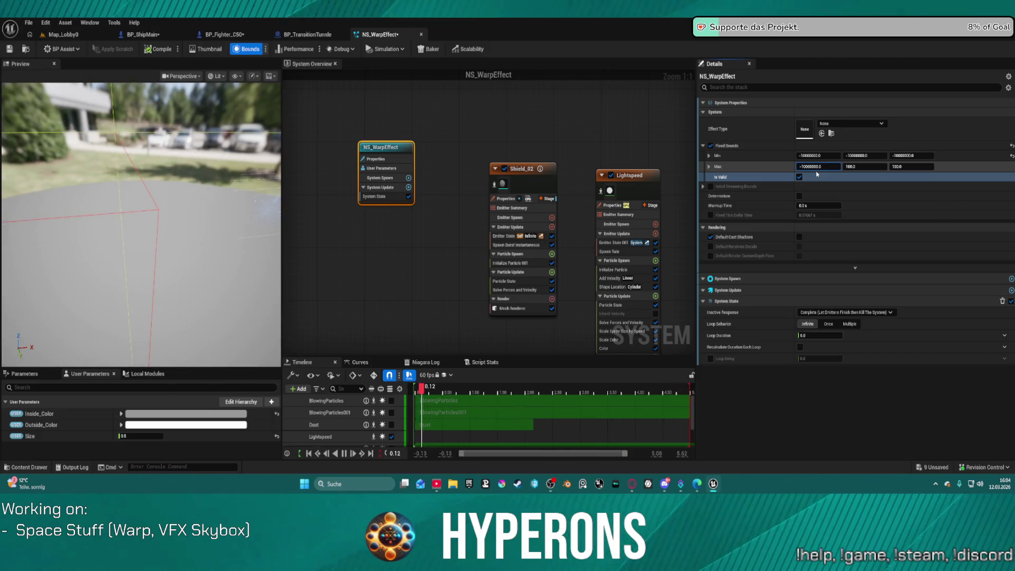
key(Return)
click(823, 167)
key(ctrl+c)
key(Tab)
key(ctrl+v)
key(Tab)
key(ctrl+v)
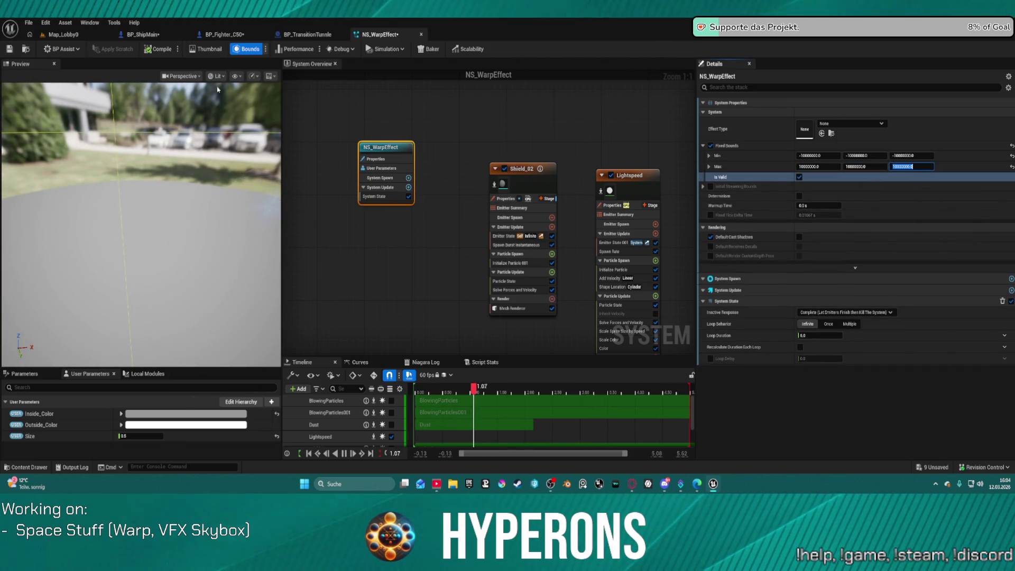
click(14, 49)
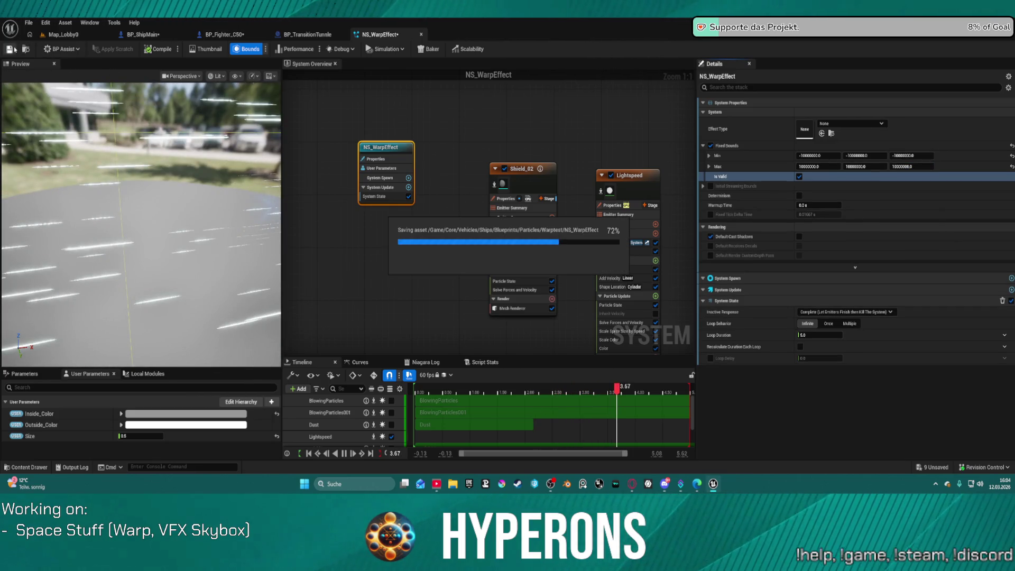
click(63, 34)
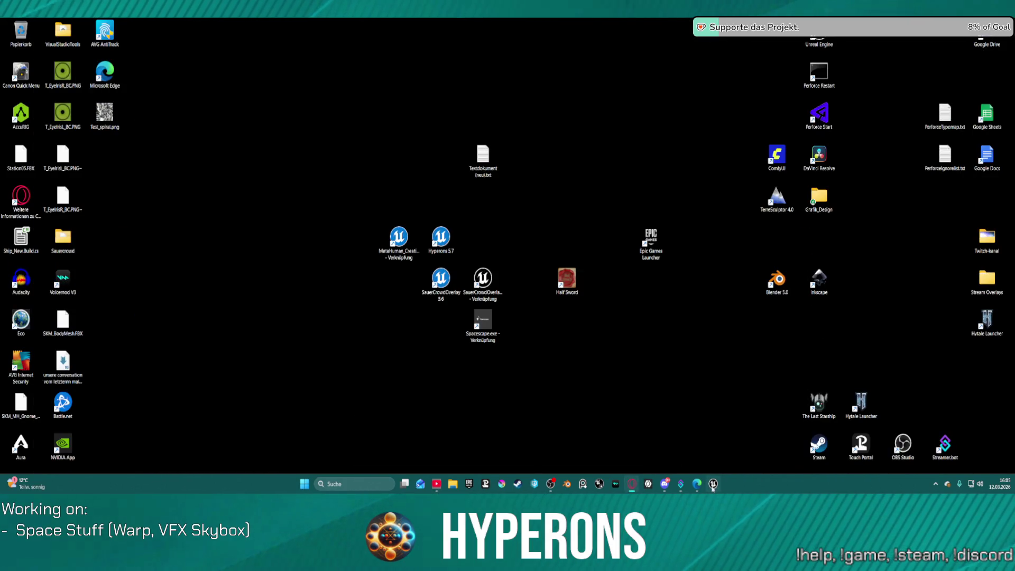
Step: Return to BP_ShipMain's Warp Procedure graph and review the Debug Warp variable's settings
click(712, 485)
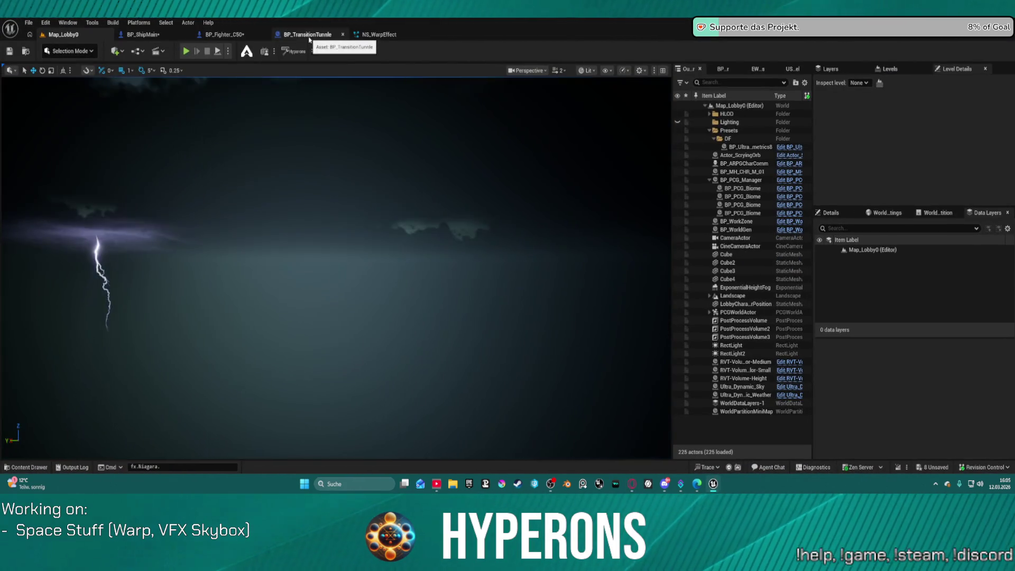
click(307, 34)
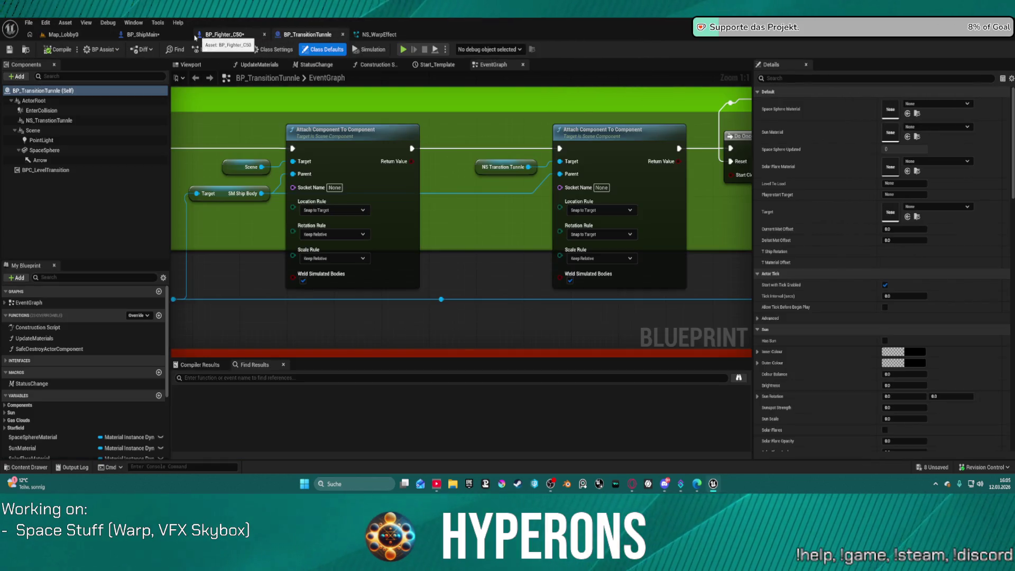
click(148, 35)
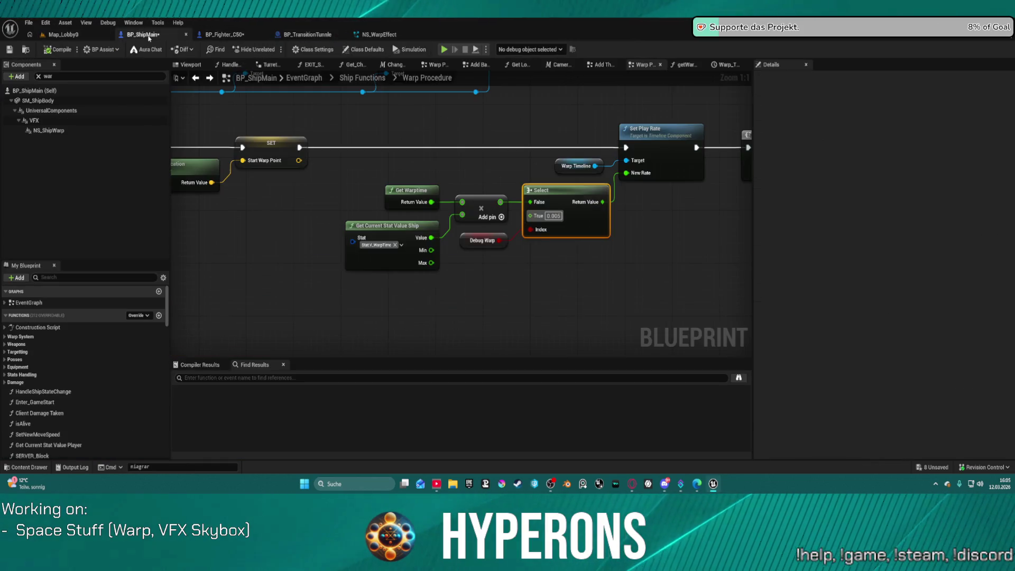
click(556, 232)
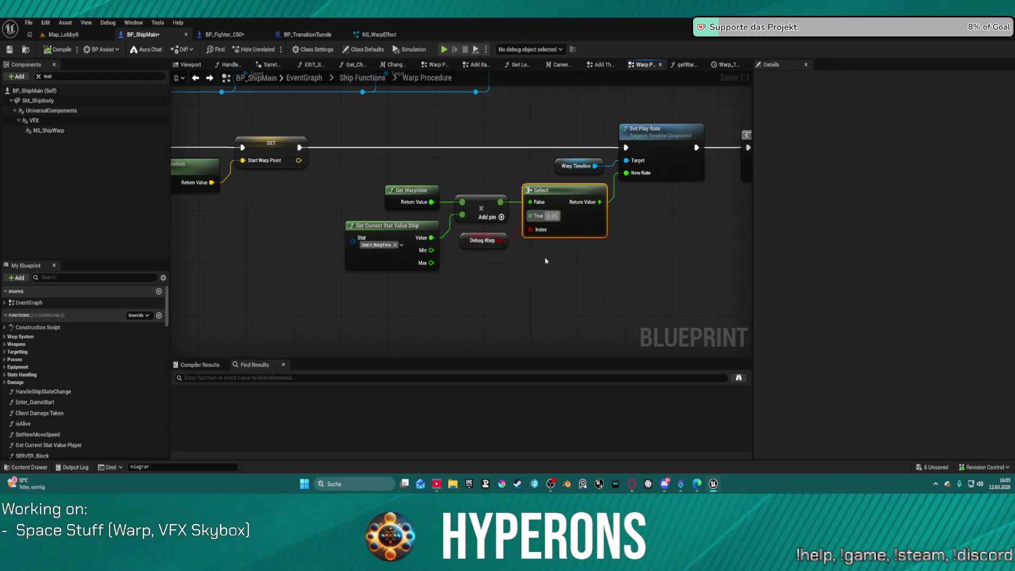
click(483, 241)
click(888, 379)
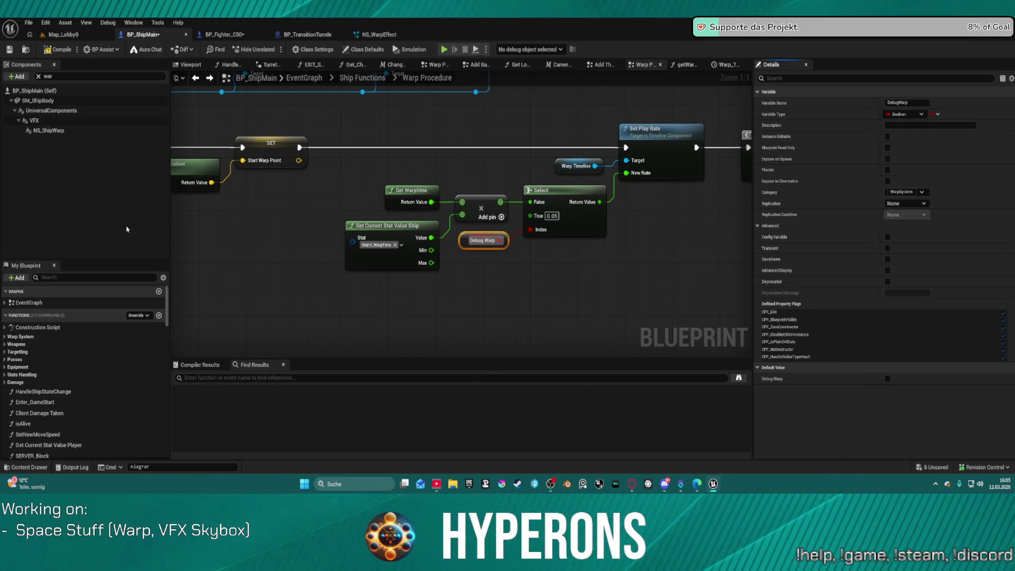
Step: Turn off Auto Activate on NS_ShipWarp, compile, and start play from the main menu
click(50, 130)
click(885, 362)
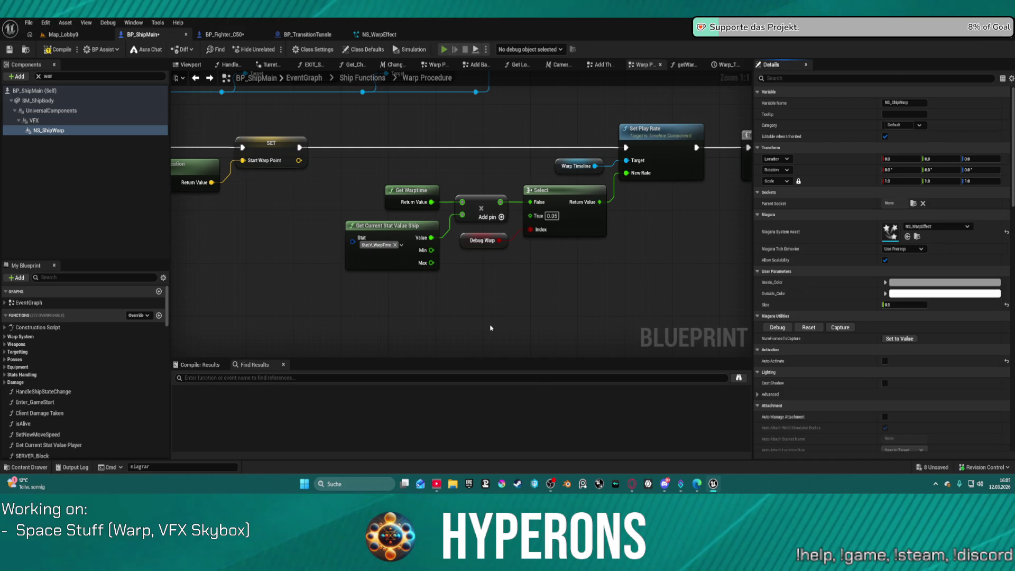
key(F7)
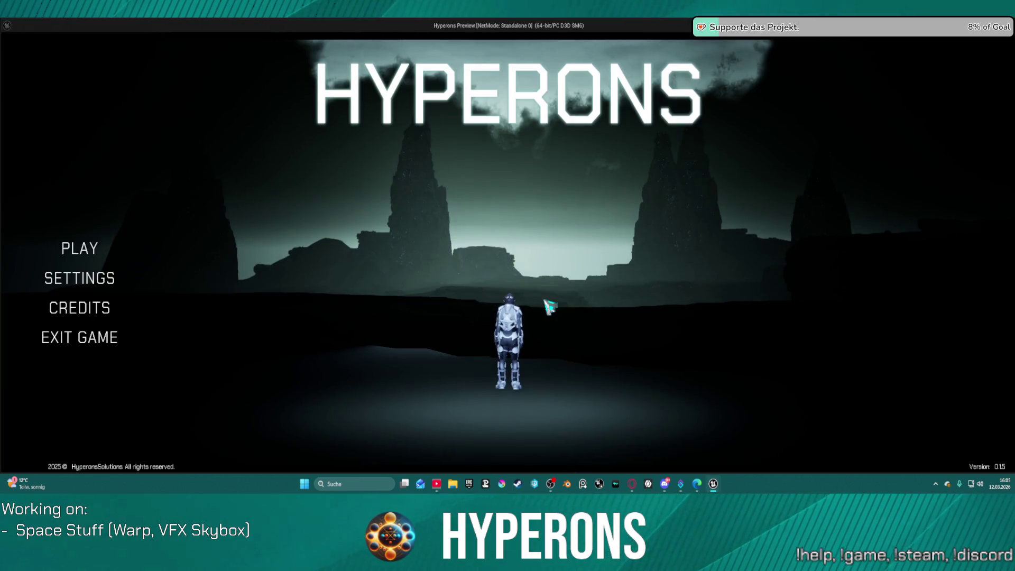
click(79, 248)
Step: Start the game with the saved character, target the Gate to Tencta, then cycle and clear targets
click(344, 221)
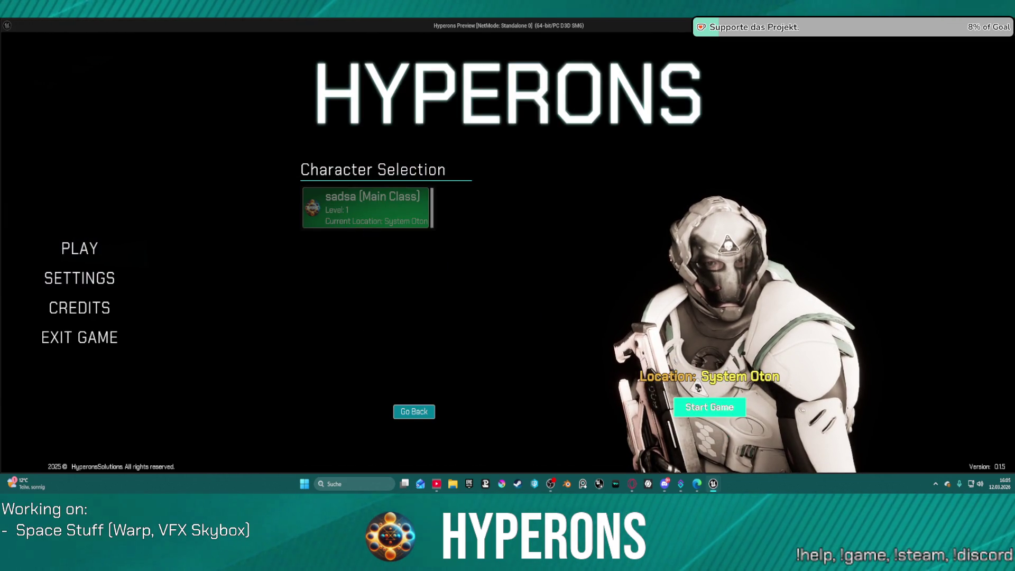
click(710, 407)
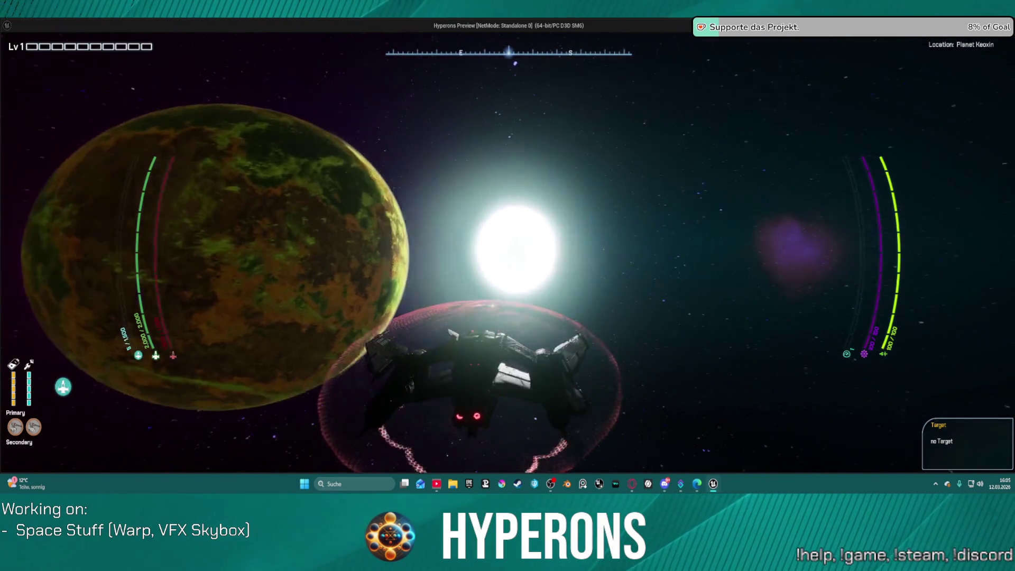
key(j)
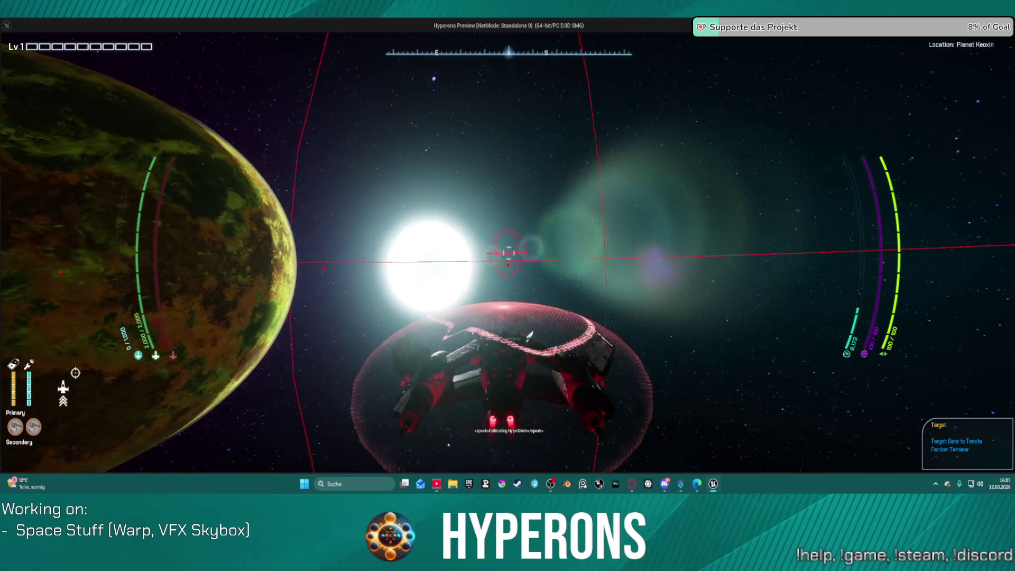
key(t)
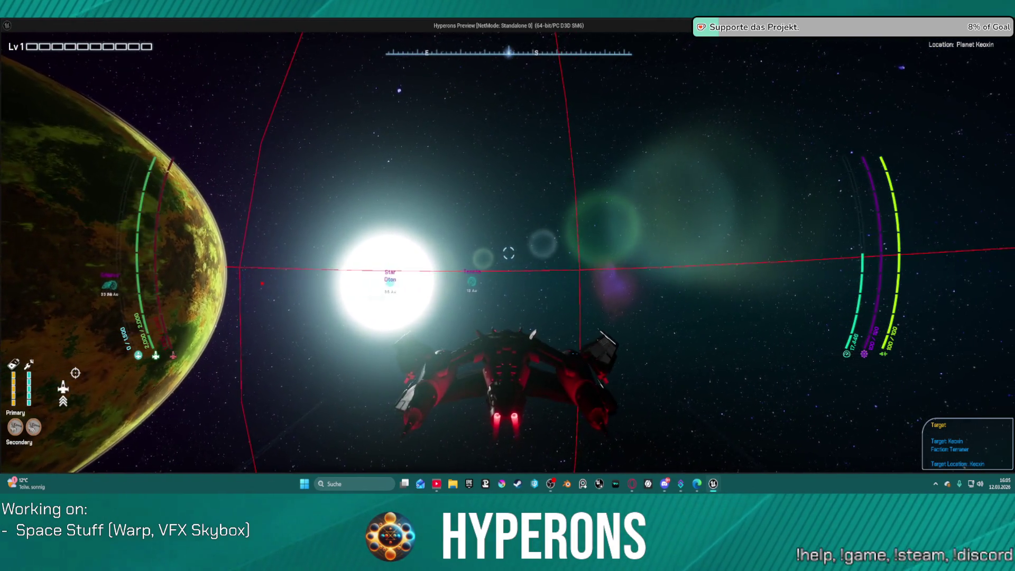
key(t)
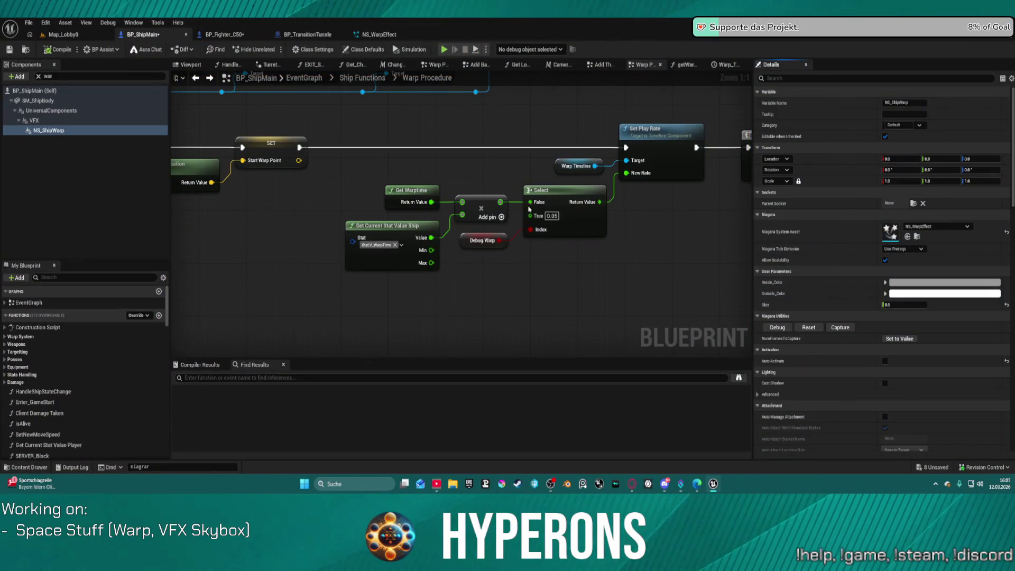
Step: Set Lightspeed to Interpolation spawn mode and CPUSim, and reset its fixed bounds to ±100
click(375, 33)
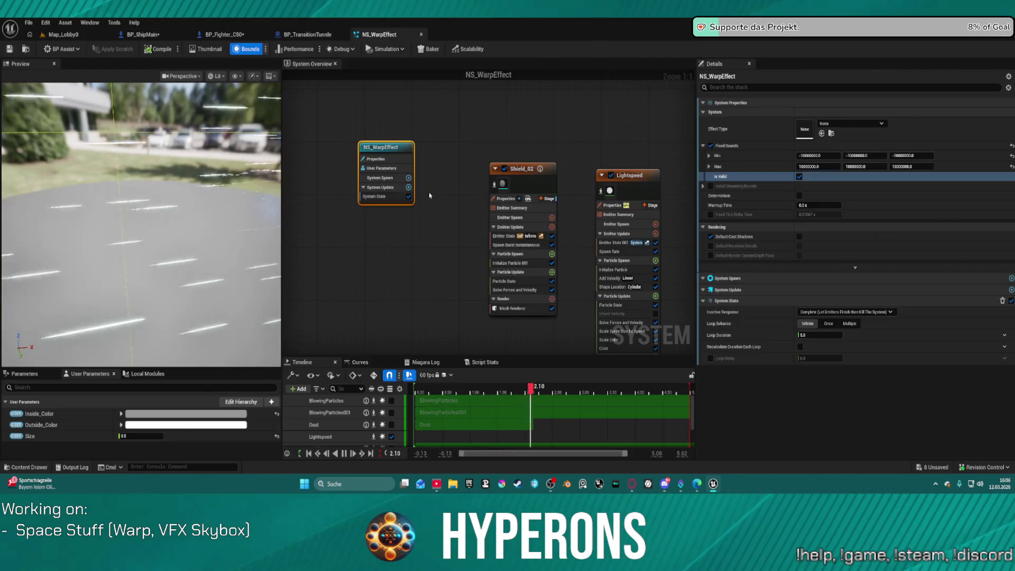
click(635, 183)
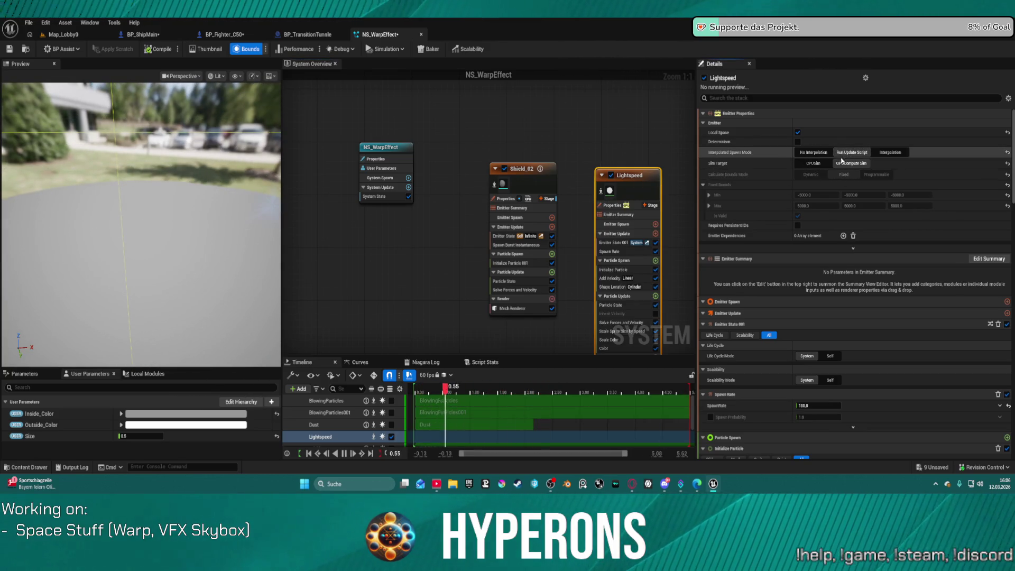
click(890, 153)
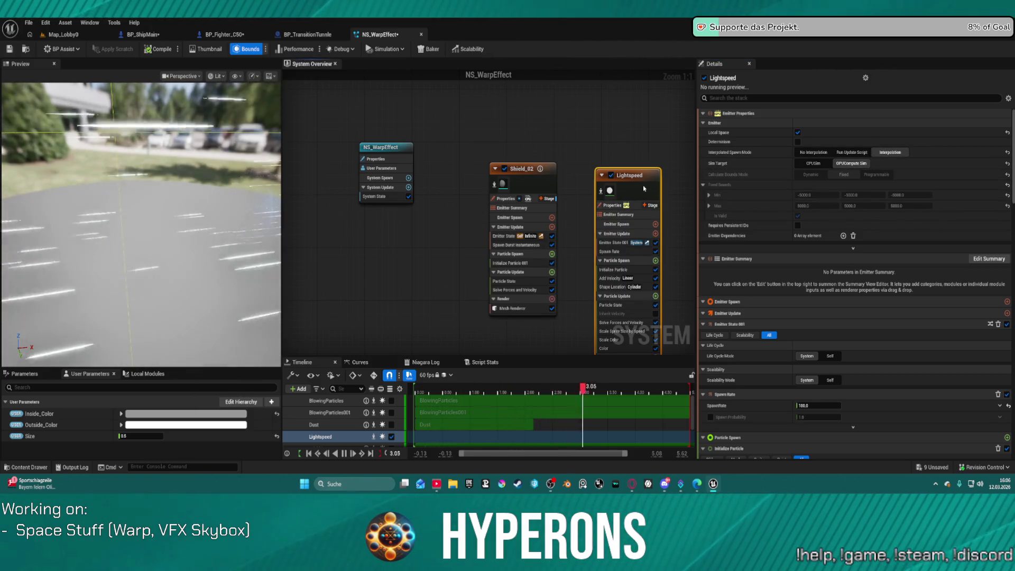
drag(658, 176, 621, 134)
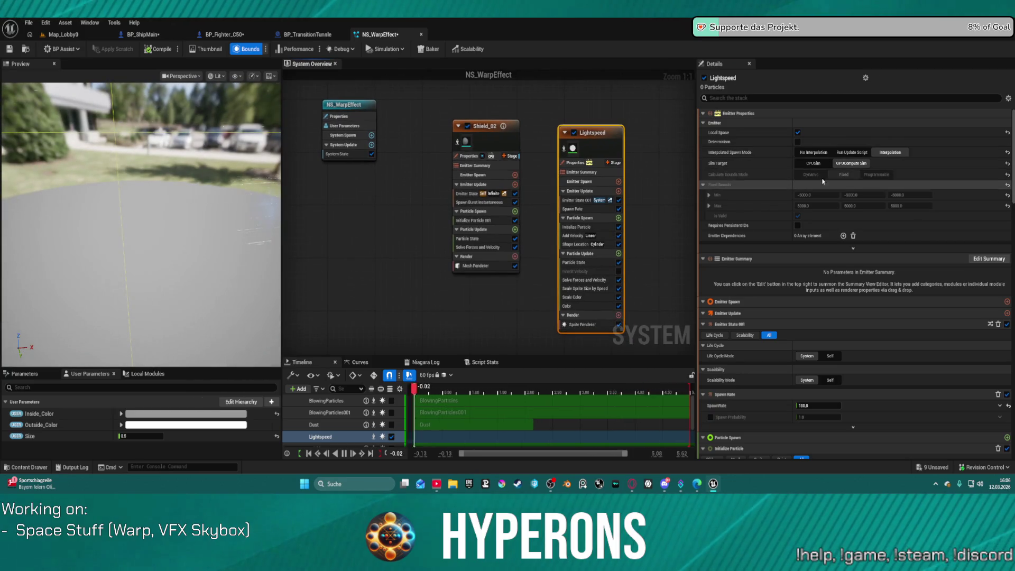
click(814, 165)
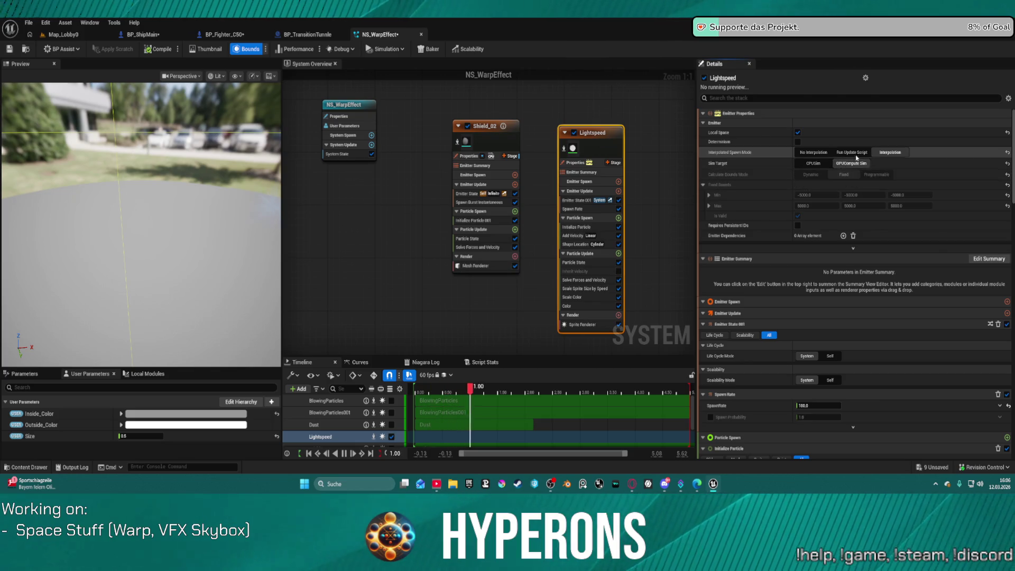
click(817, 153)
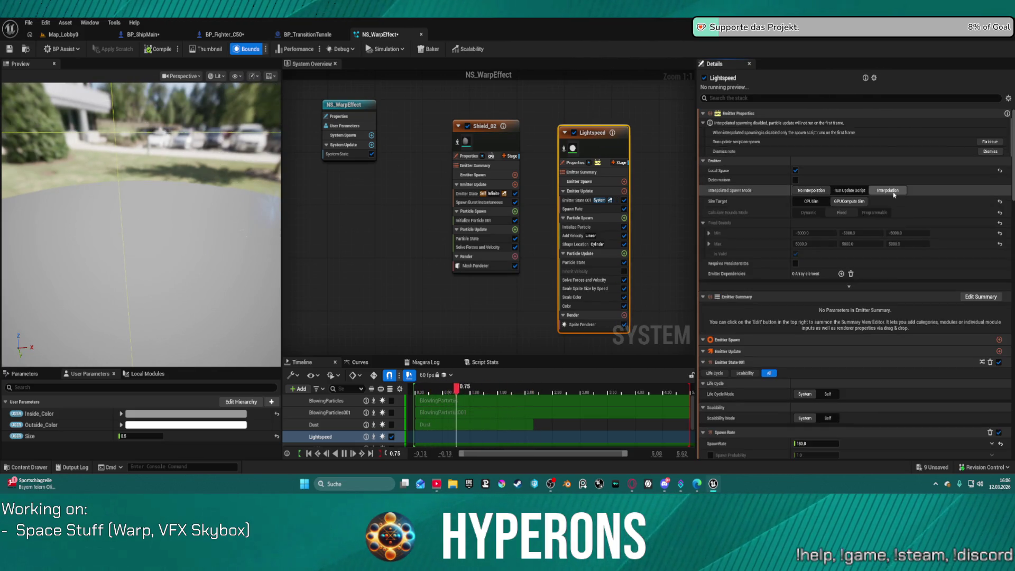
click(894, 192)
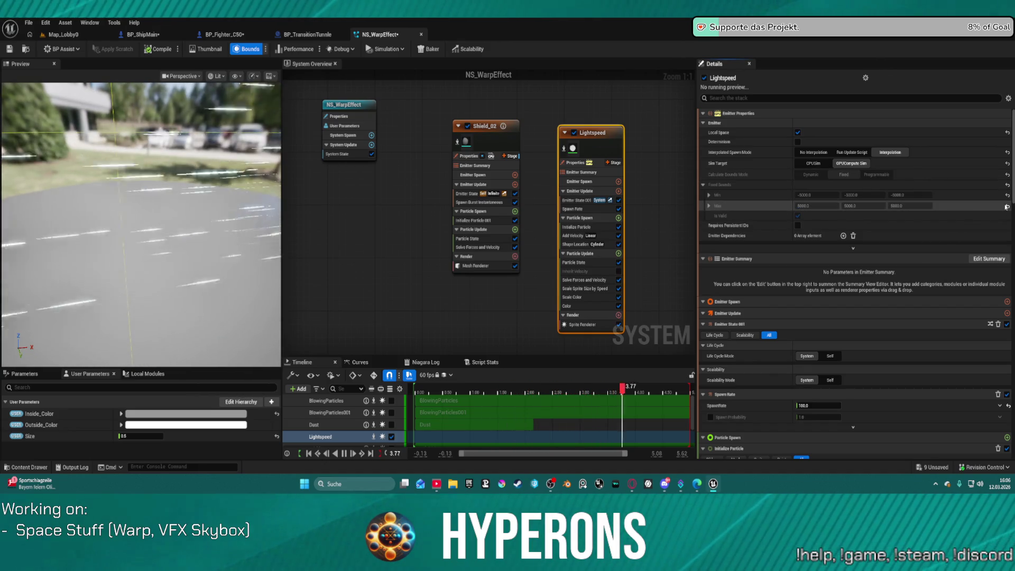
click(1007, 185)
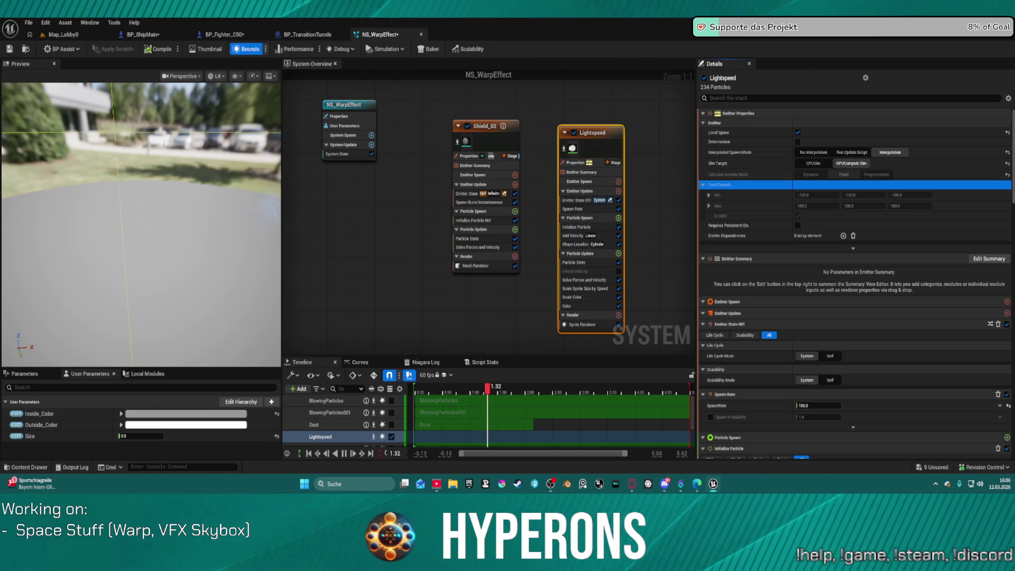
Step: Check the NS_WarpEffect system's fixed bounds options, then go back to the Lightspeed emitter settings
click(353, 117)
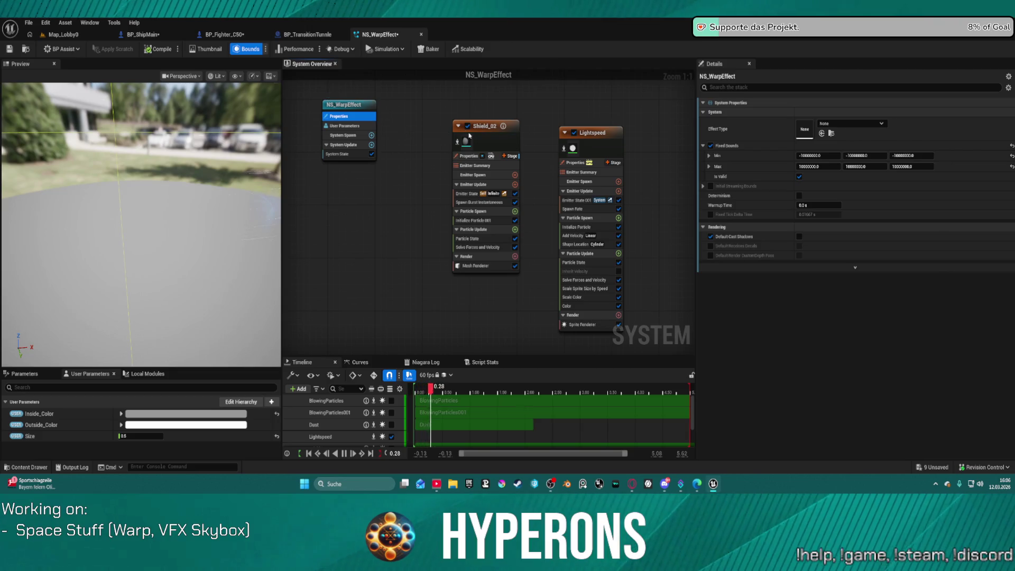
right_click(753, 148)
click(811, 146)
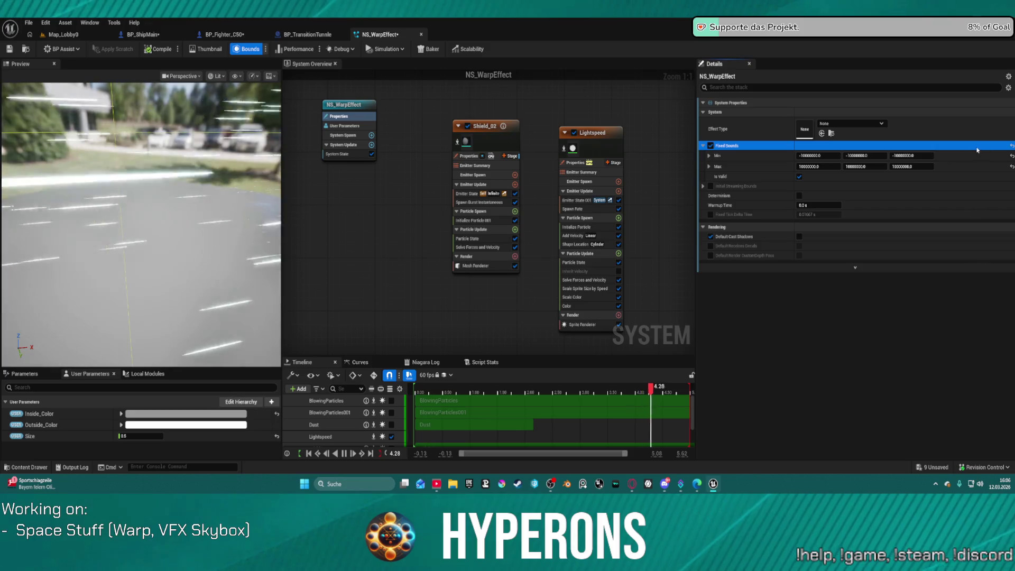
click(612, 151)
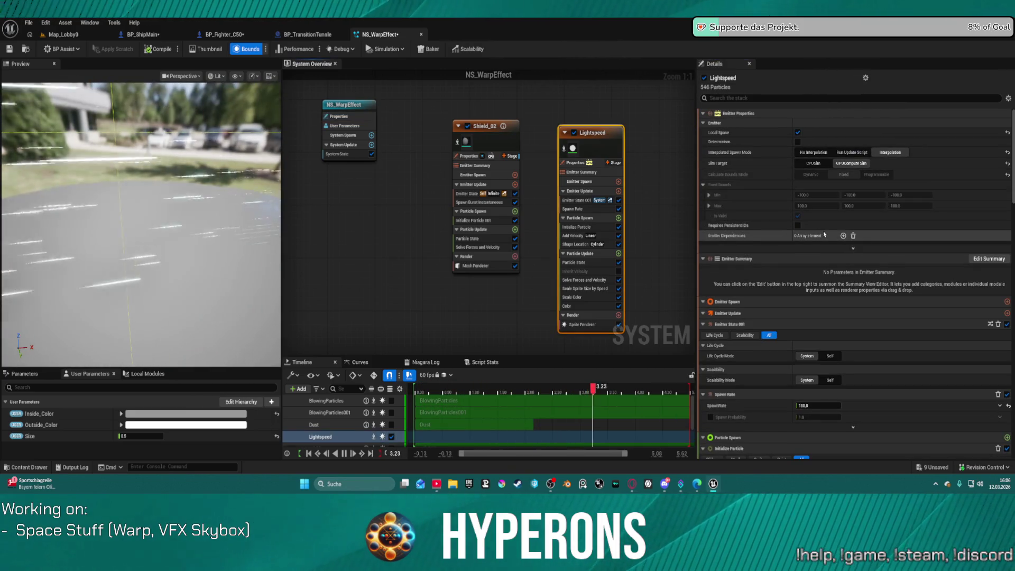
mouse_move(725, 144)
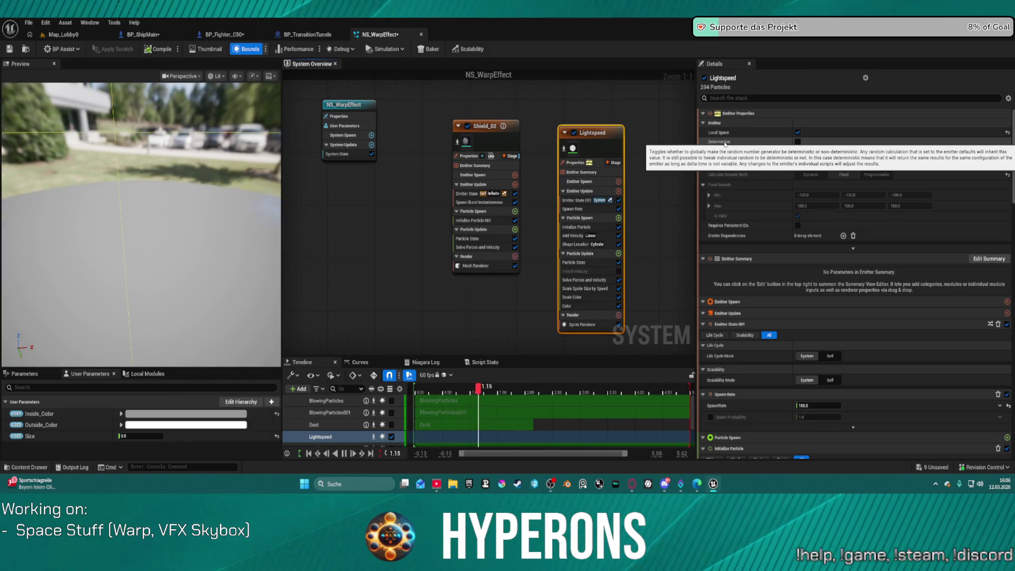
scroll(844, 262, down, 5)
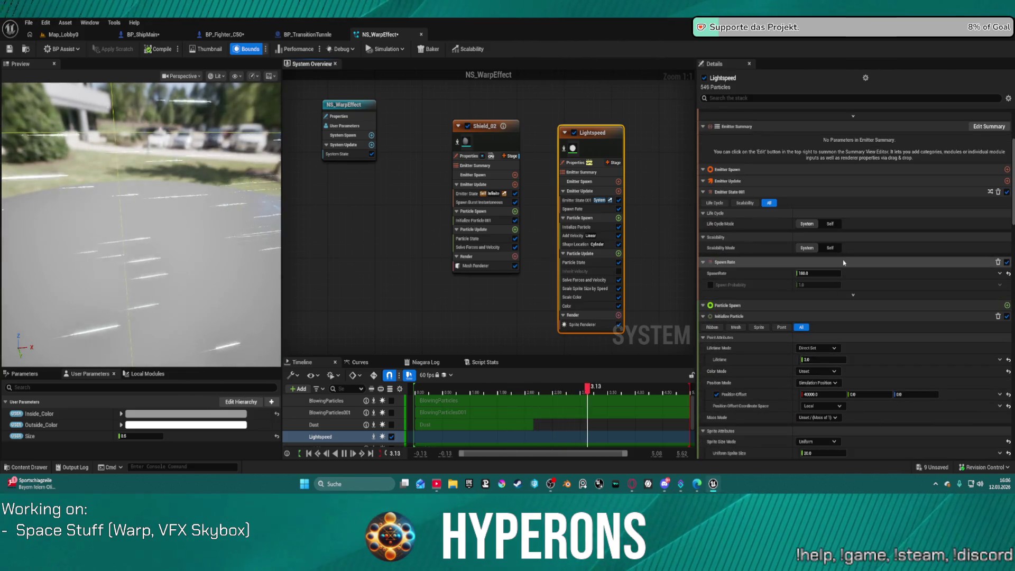
Step: Set the Lightspeed emitter's scalability mode to Self and enable Reset Age On Awaken
click(833, 247)
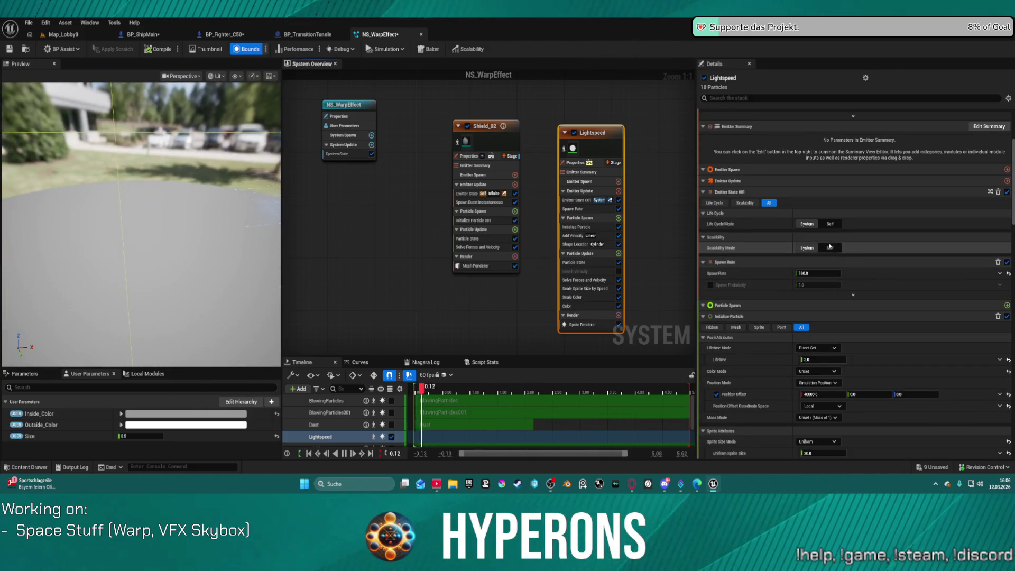
click(829, 248)
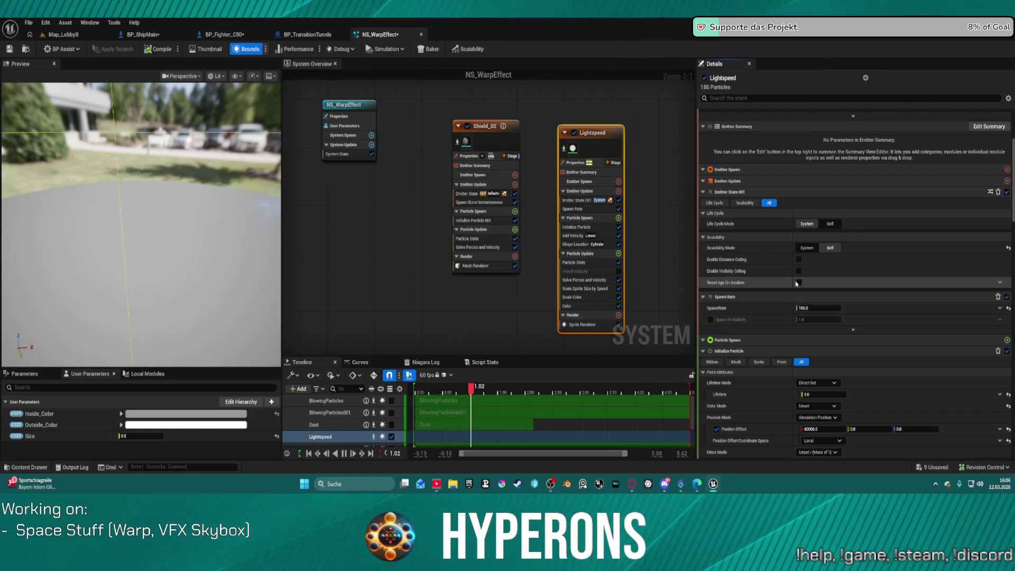
click(799, 283)
click(799, 283)
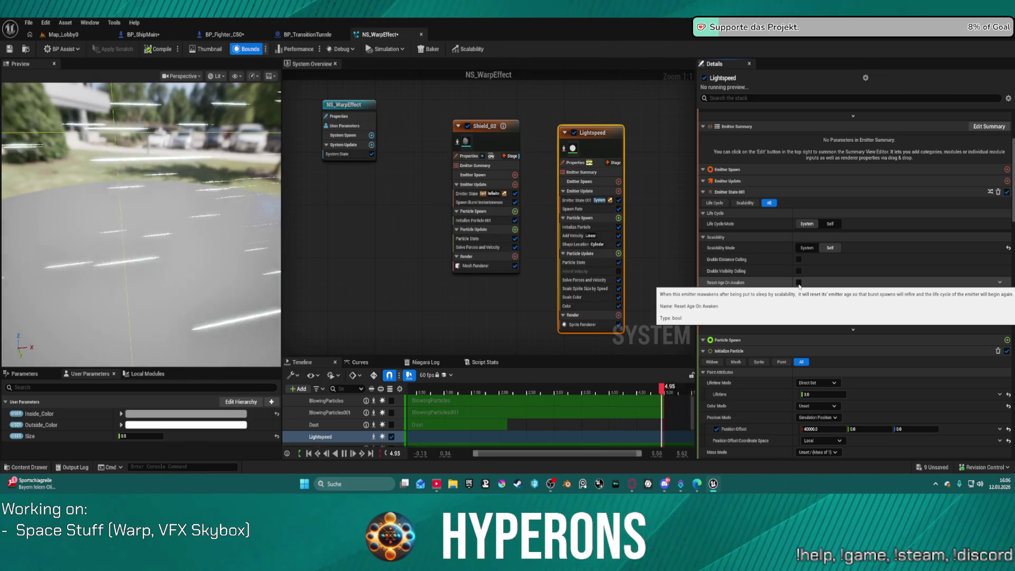
click(799, 283)
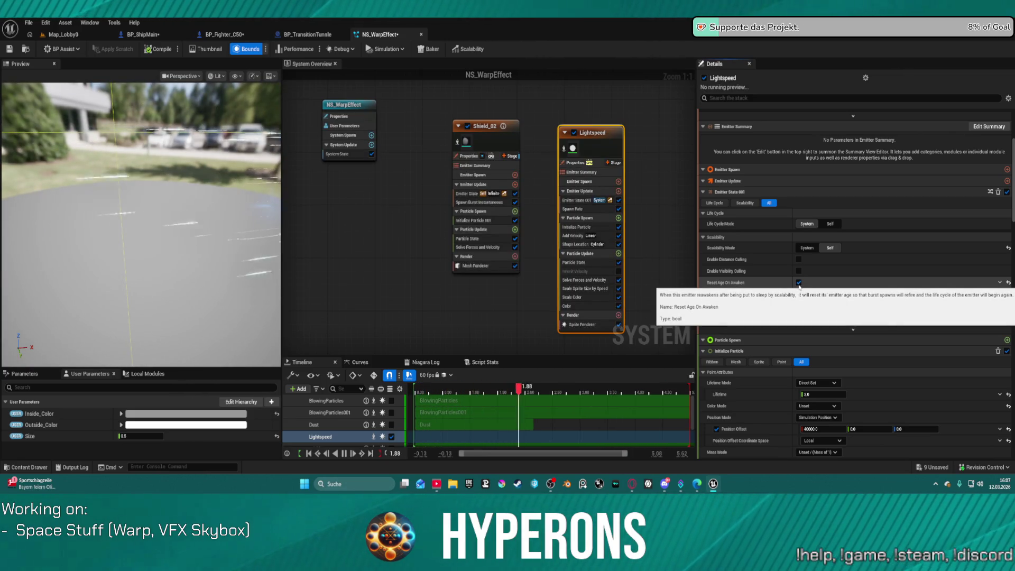
Step: Switch the position offset and Shape Location rotation coordinate spaces to Simulation
scroll(823, 288, down, 10)
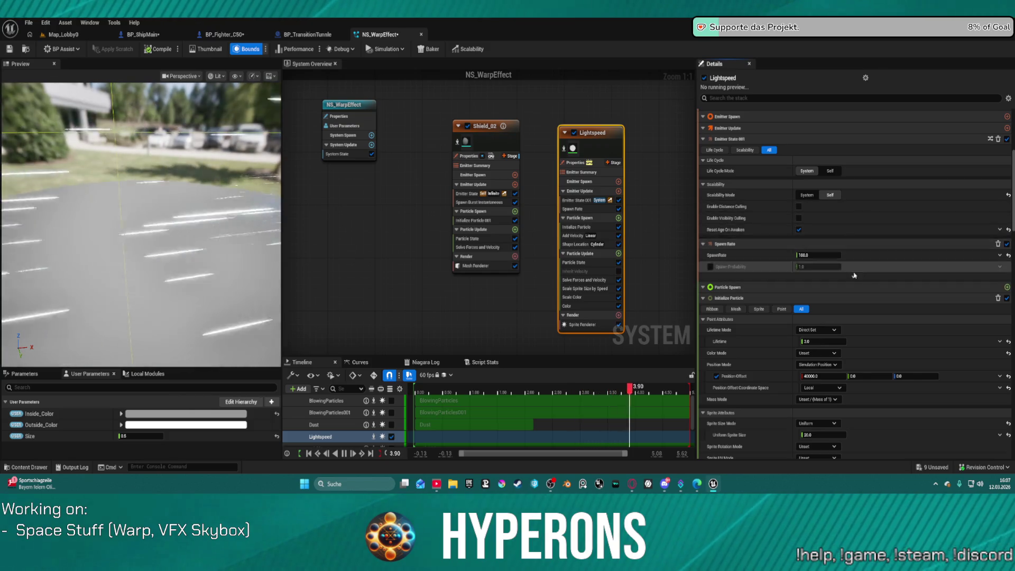
scroll(826, 171, down, 2)
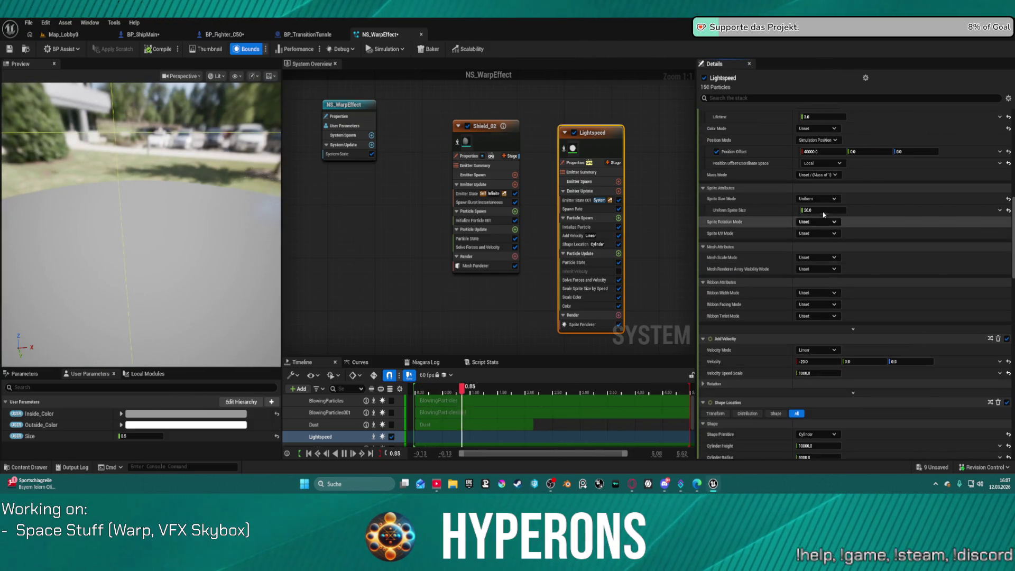
click(828, 178)
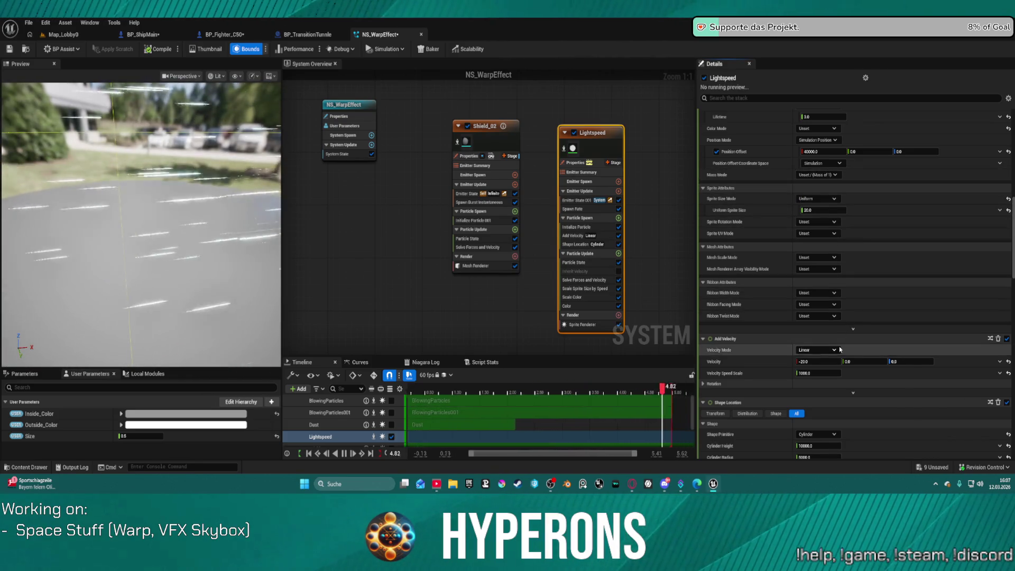
scroll(839, 353, down, 3)
scroll(826, 330, down, 6)
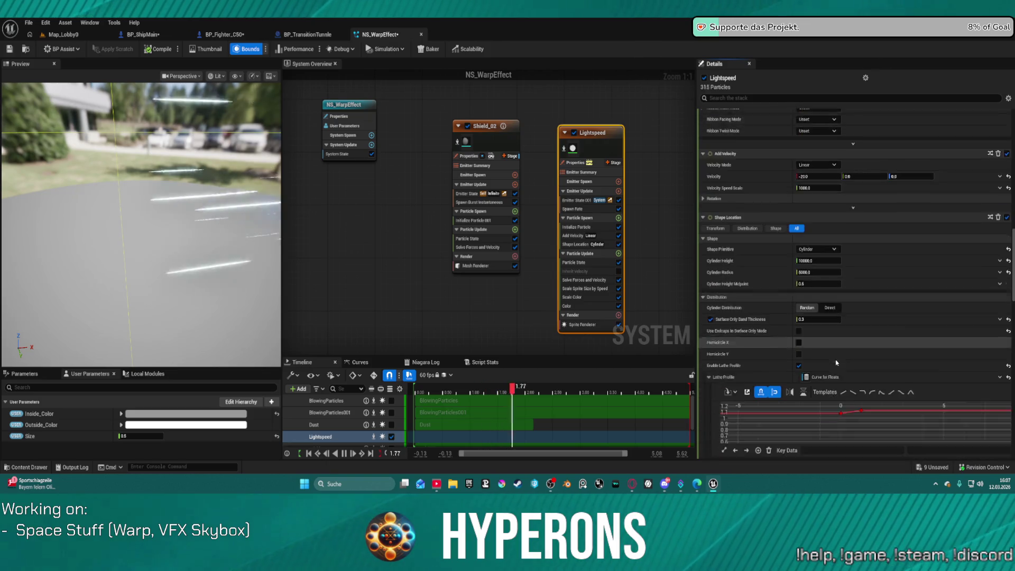
scroll(756, 428, down, 4)
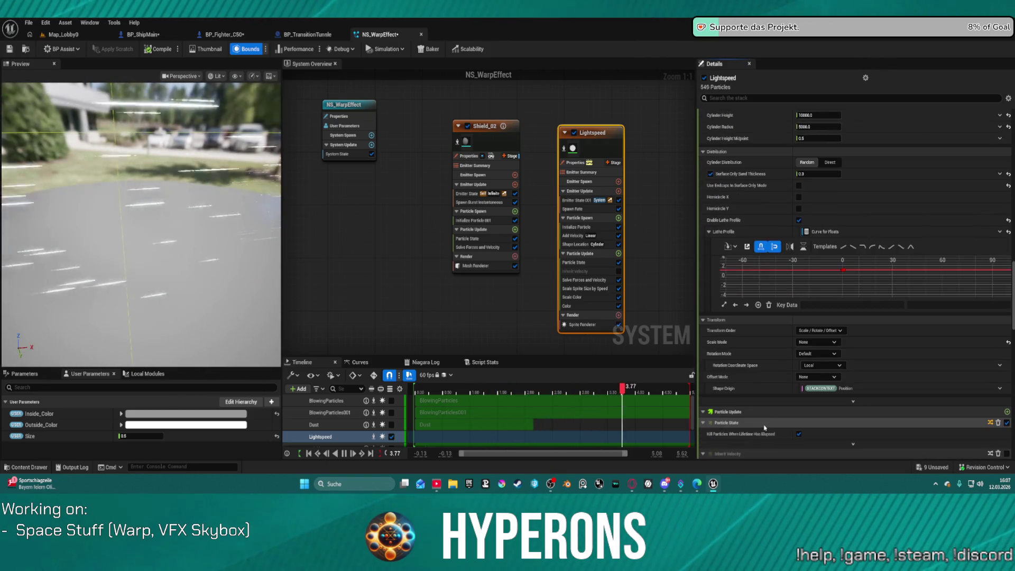
click(818, 353)
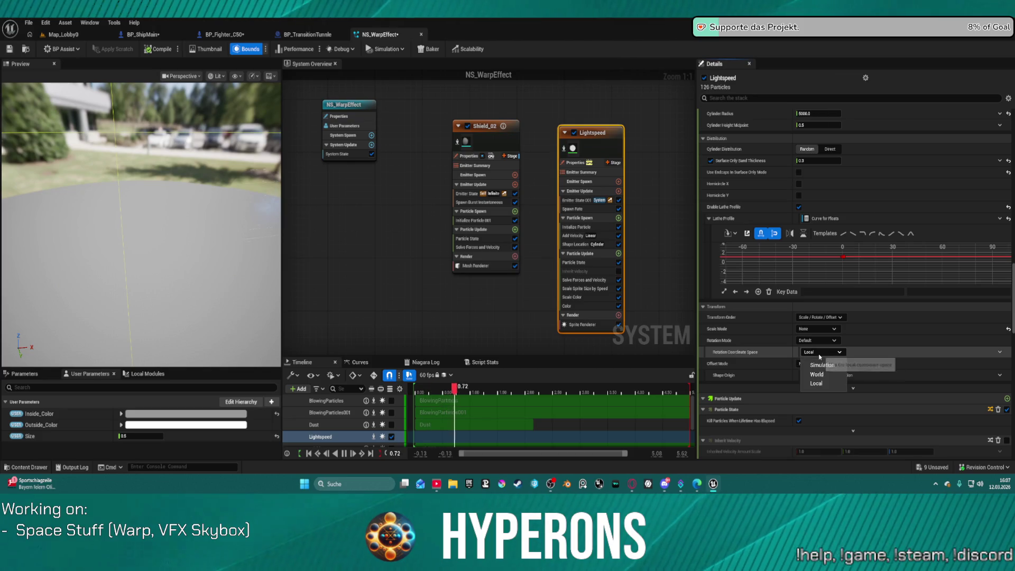
click(809, 365)
scroll(798, 378, down, 9)
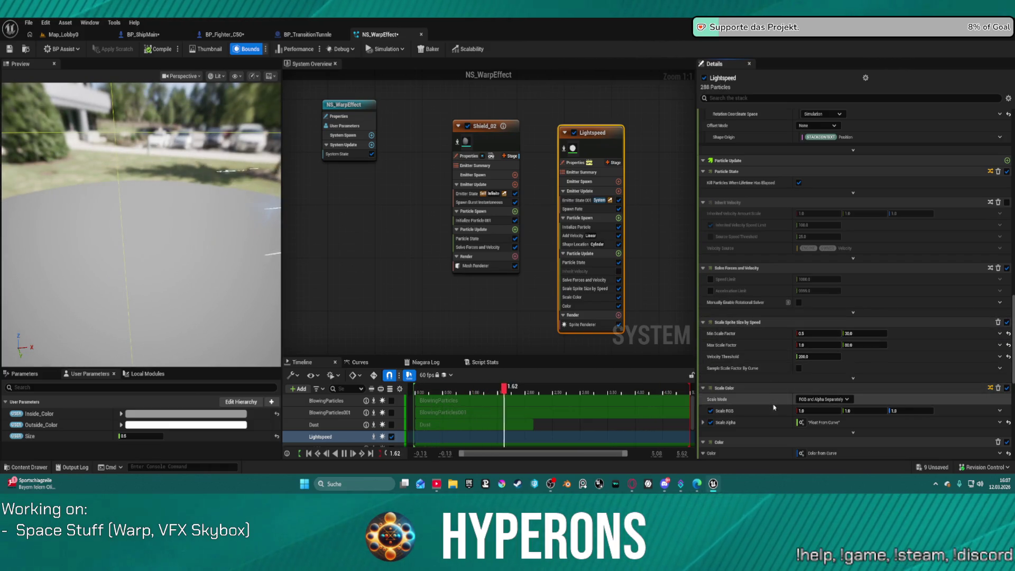
Step: Set Shield_02's Initialize Particle Position Offset Coordinate Space to Simulation
click(502, 149)
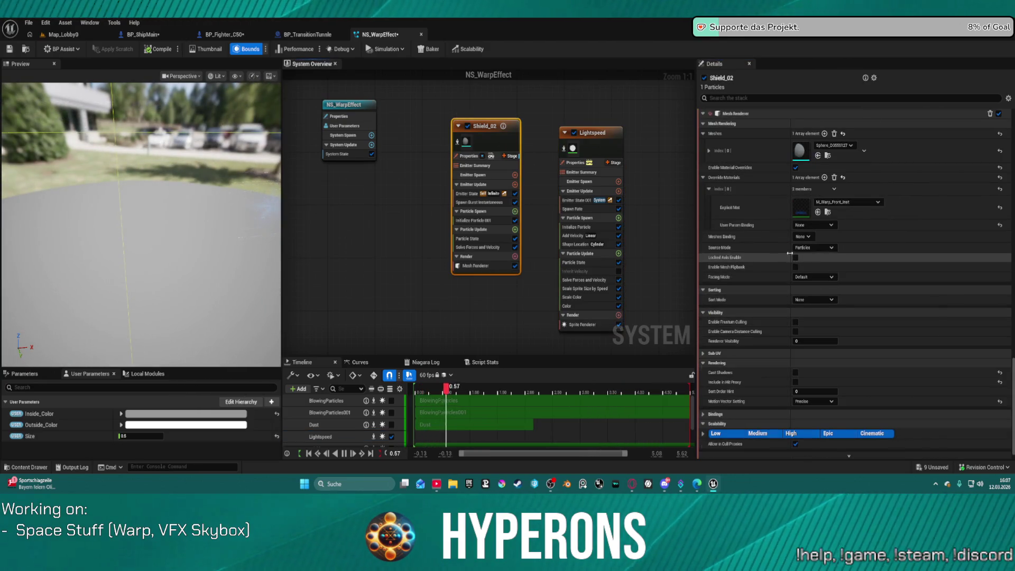
scroll(793, 258, down, 10)
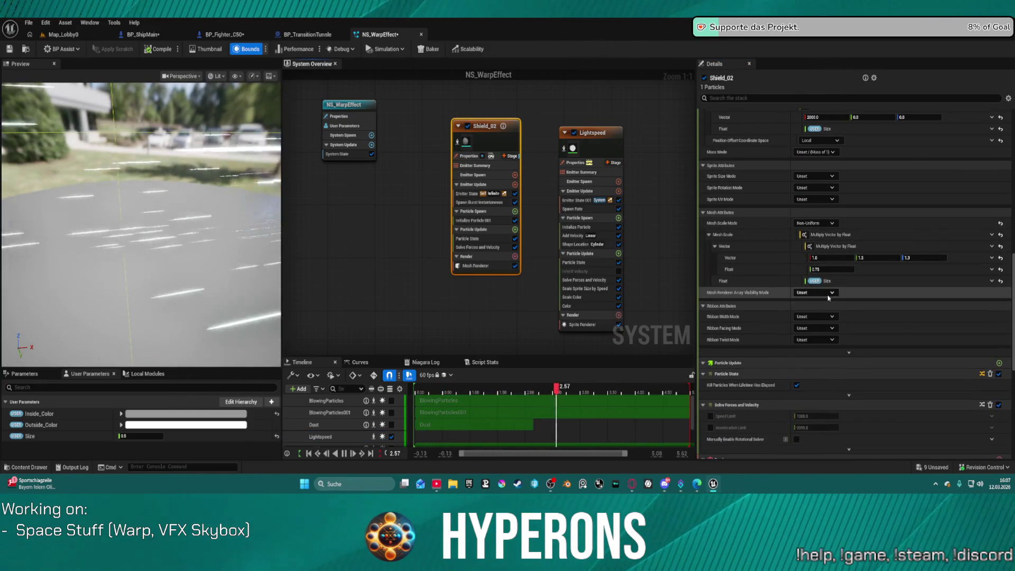
scroll(828, 297, up, 5)
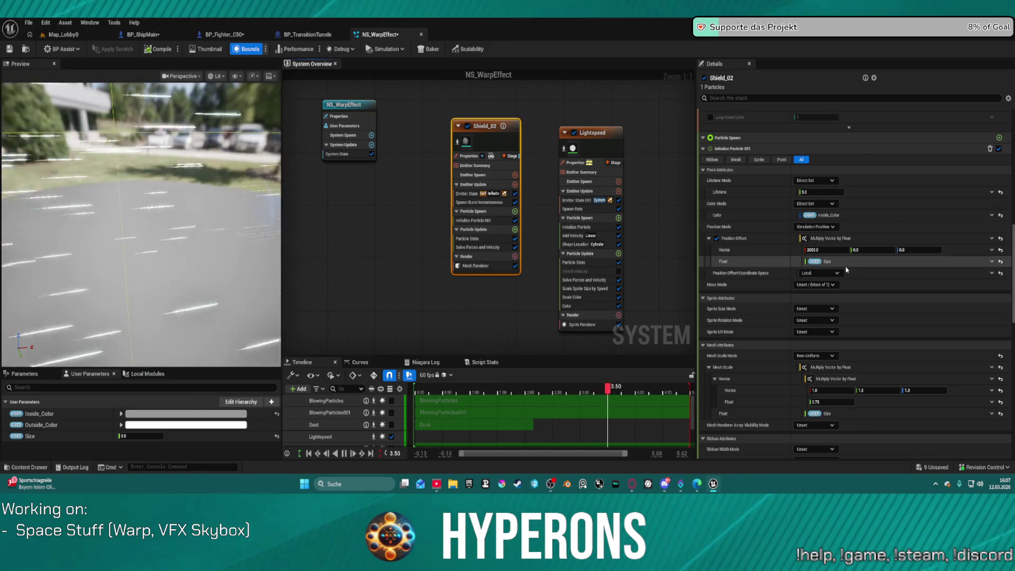
click(840, 275)
click(817, 287)
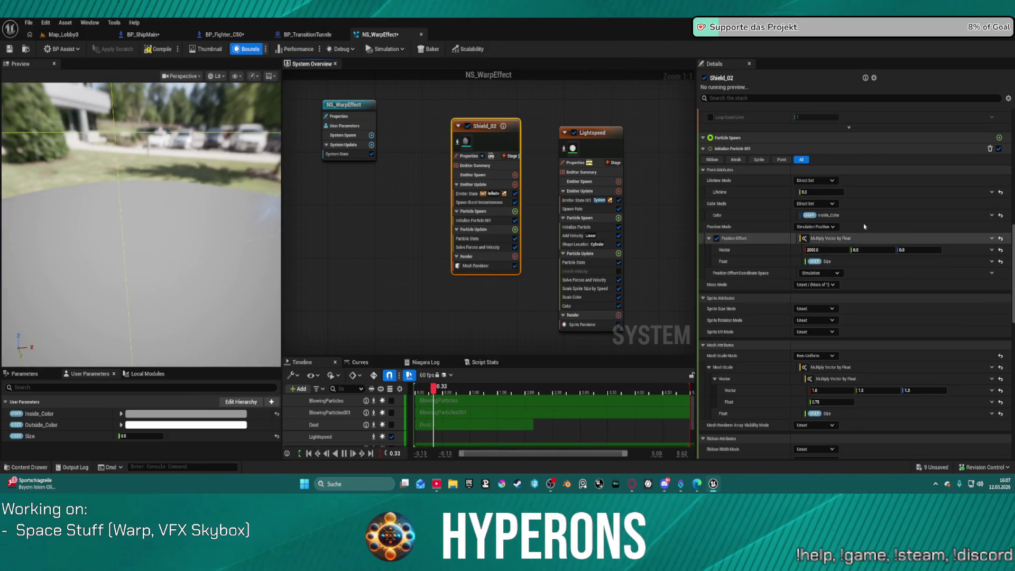
Step: Review the Shield_02 emitter settings and return to the Map_Lobby0 level
scroll(865, 224, up, 2)
scroll(865, 224, up, 2)
scroll(865, 225, up, 2)
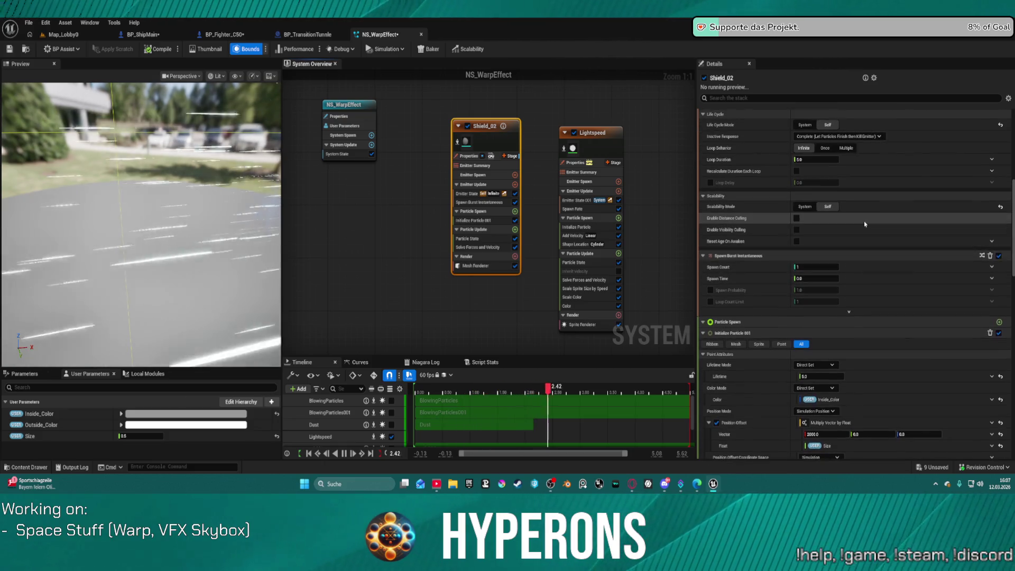
scroll(865, 224, up, 1)
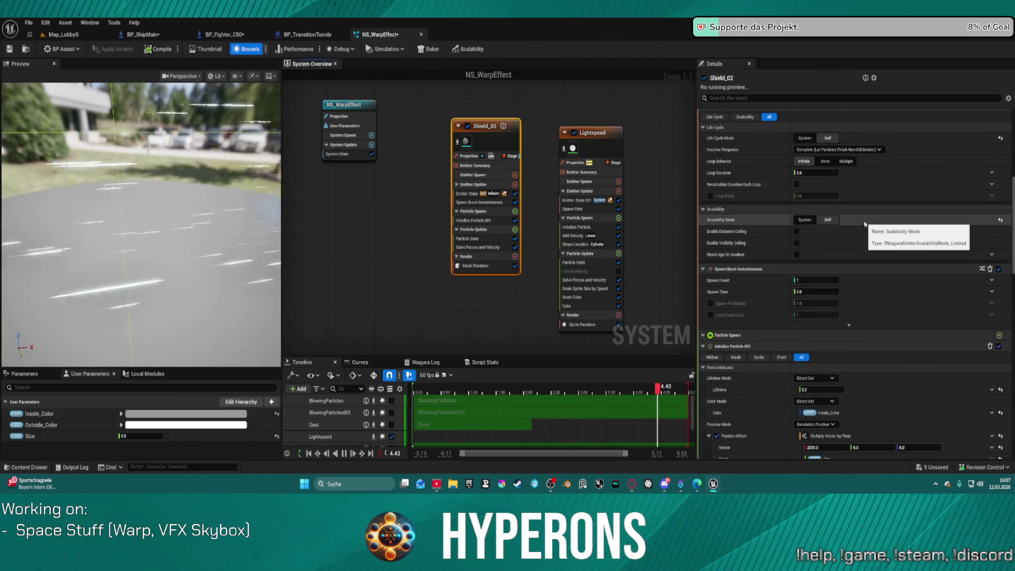
scroll(867, 286, down, 10)
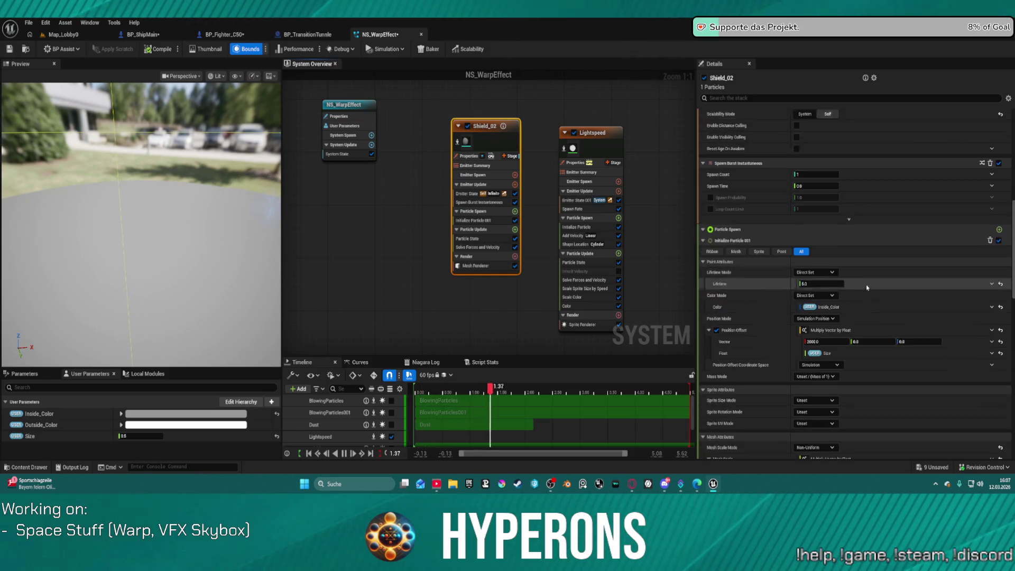
scroll(867, 288, down, 10)
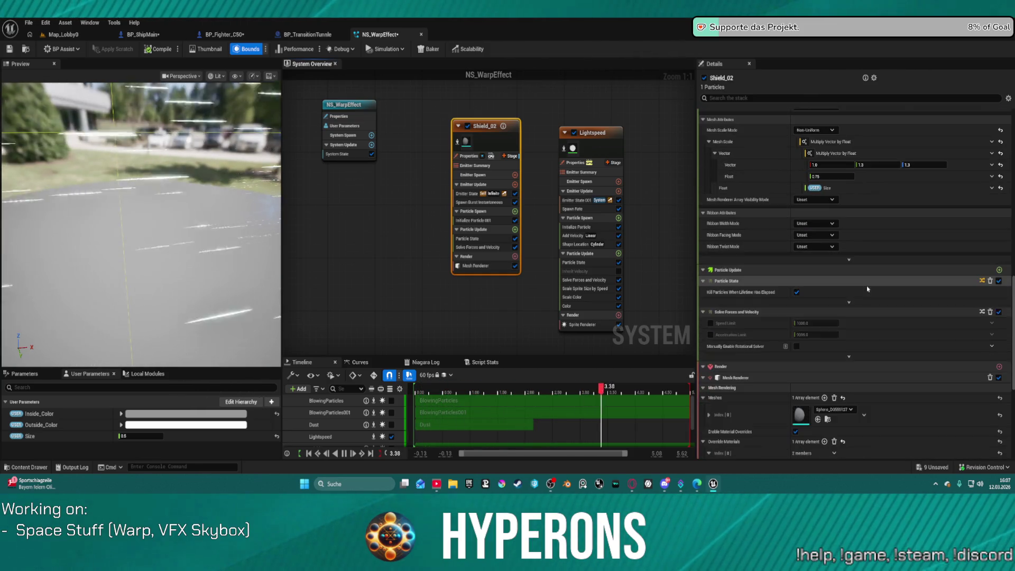
scroll(868, 289, down, 3)
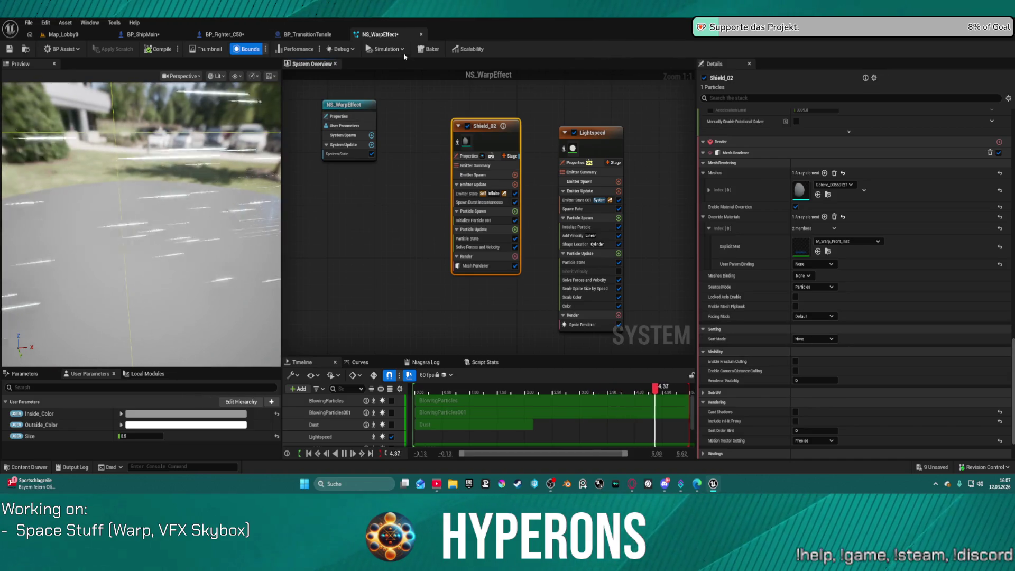
click(62, 35)
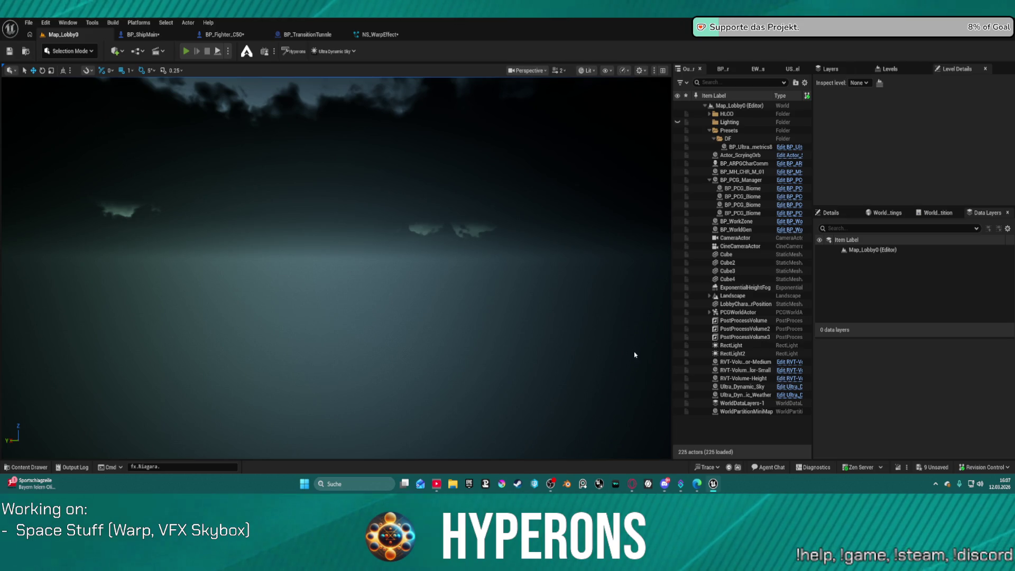
Step: Play-test from Map_Lobby0 with the existing character into Galaxy_Map, then stop the session
key(alt+p)
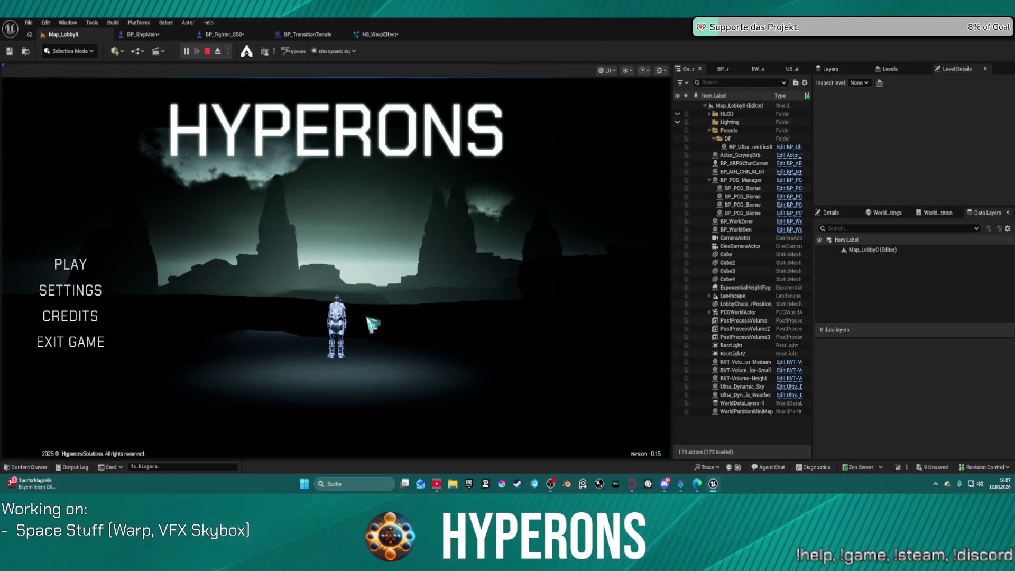
click(221, 246)
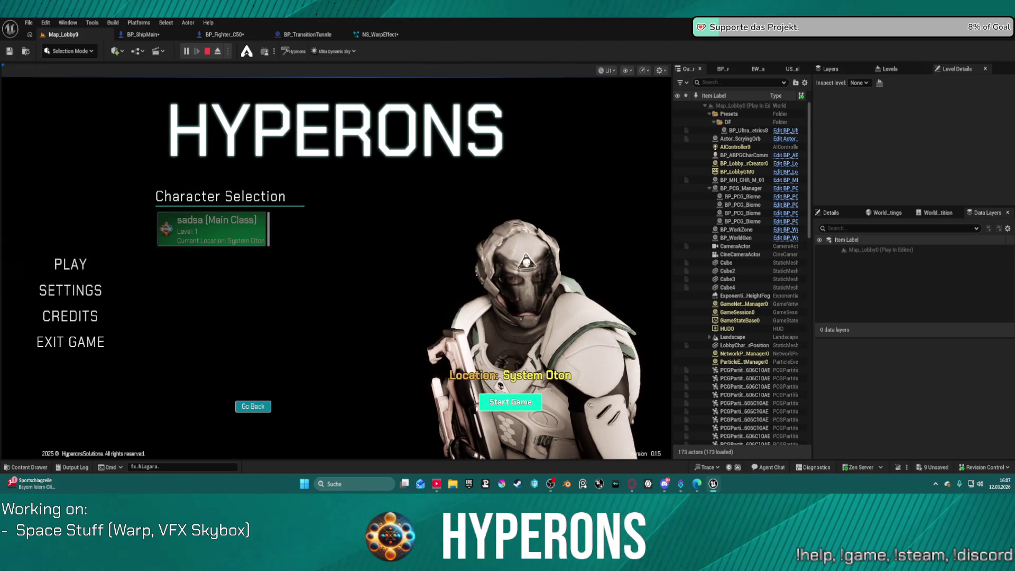
click(511, 403)
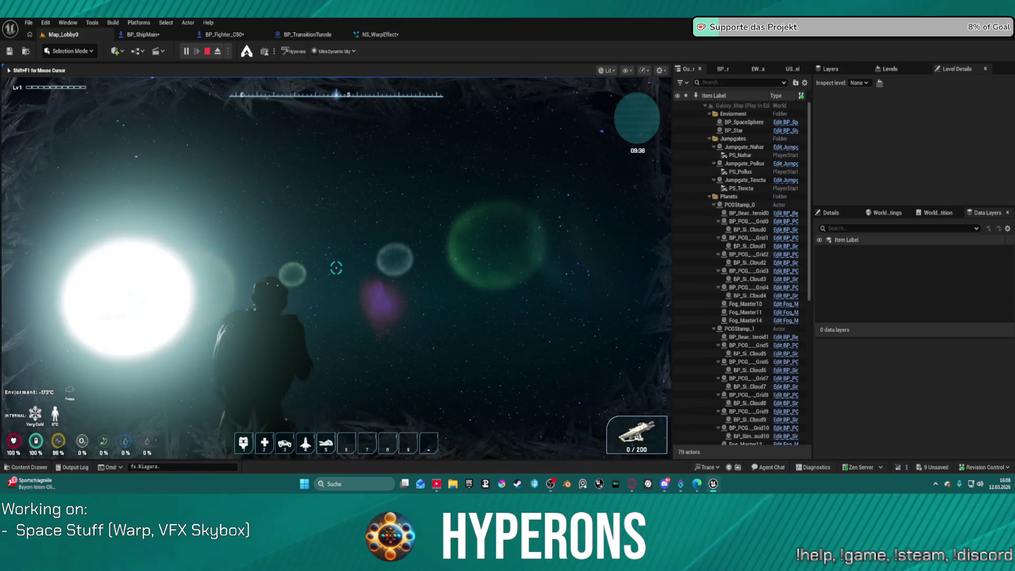
key(Escape)
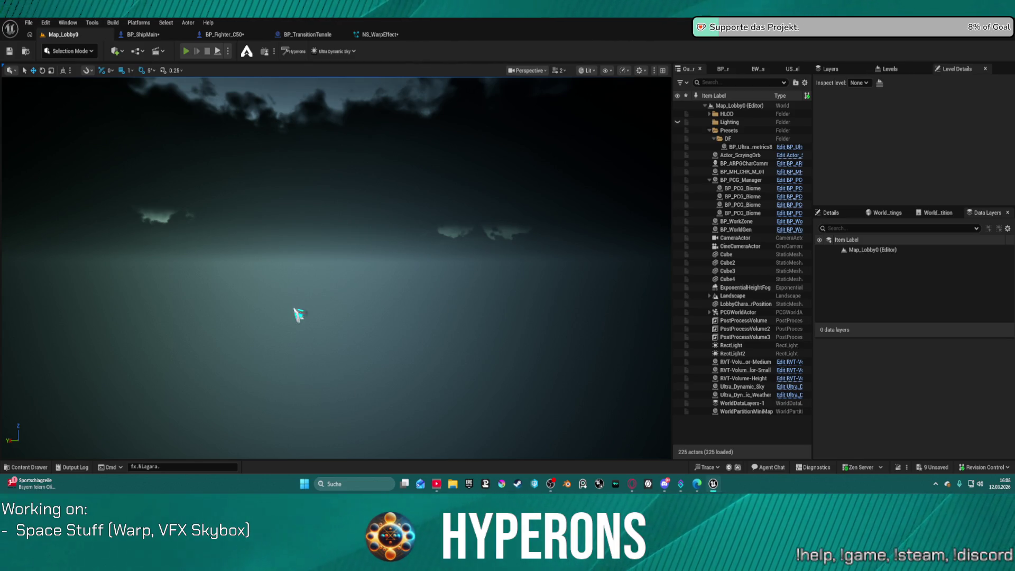
Step: Run a second play session with the existing character, stop it, and open BP_ShipMain
key(alt+p)
click(249, 242)
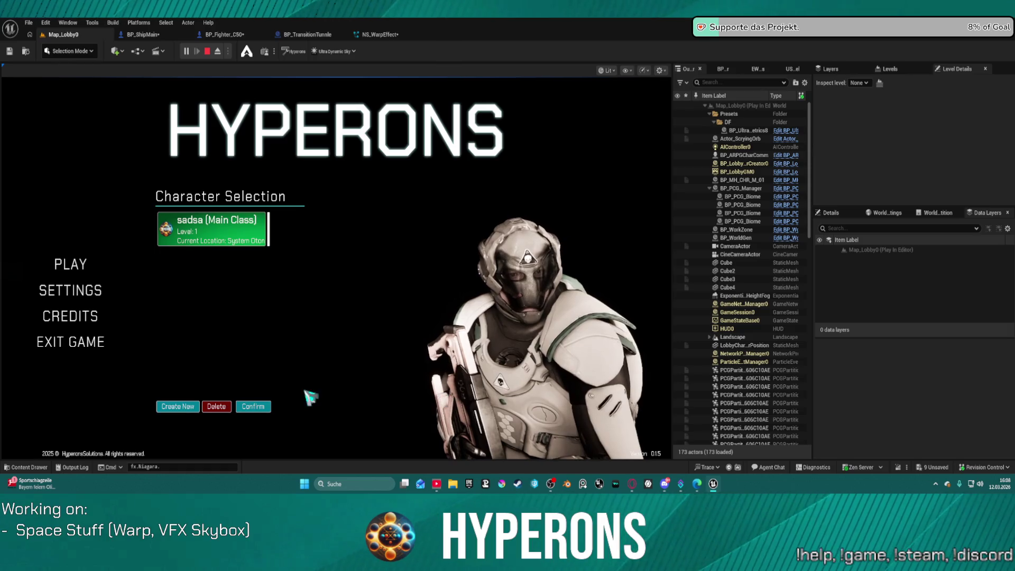
click(254, 407)
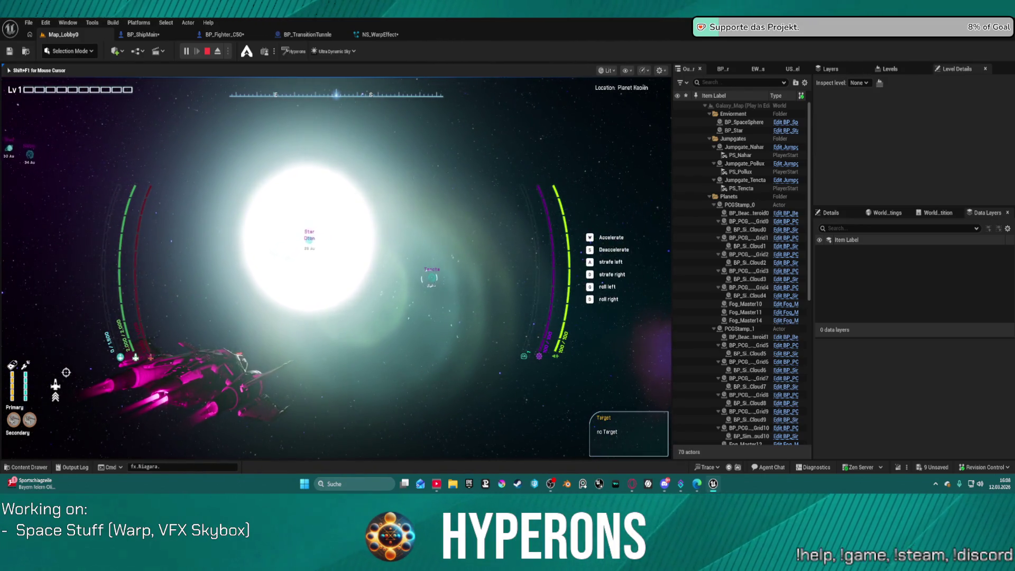
key(Escape)
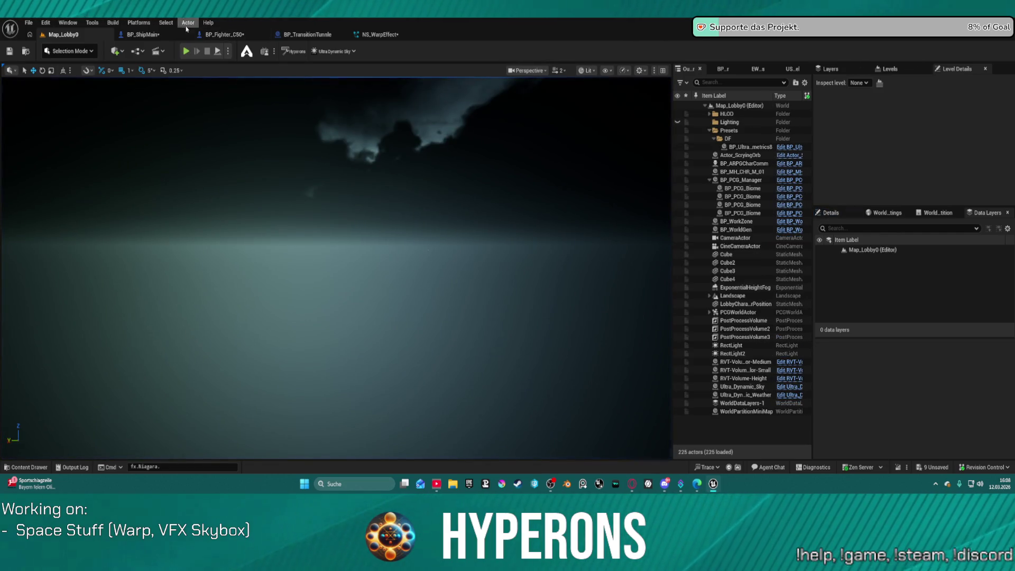
click(144, 34)
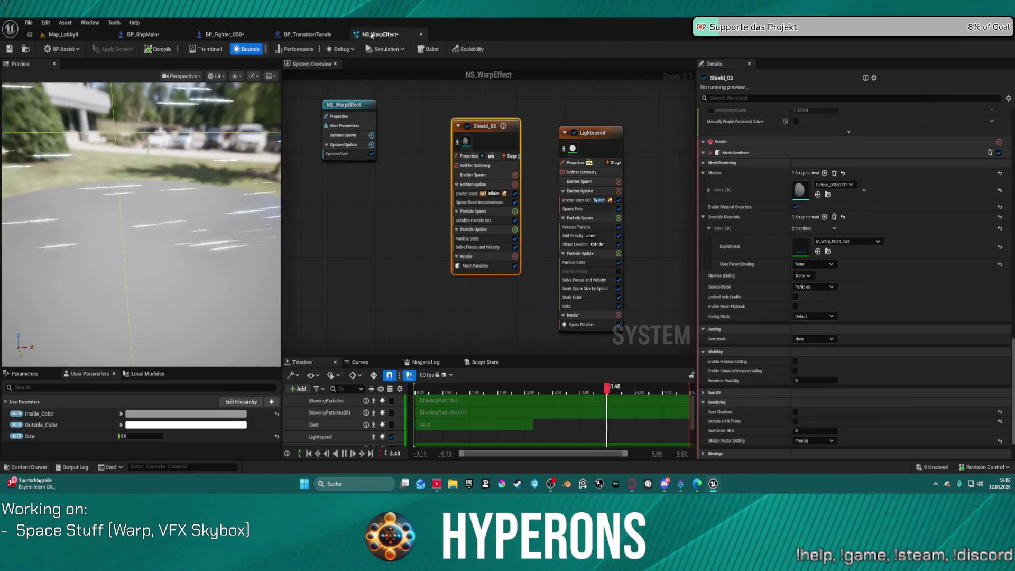
click(378, 35)
click(362, 107)
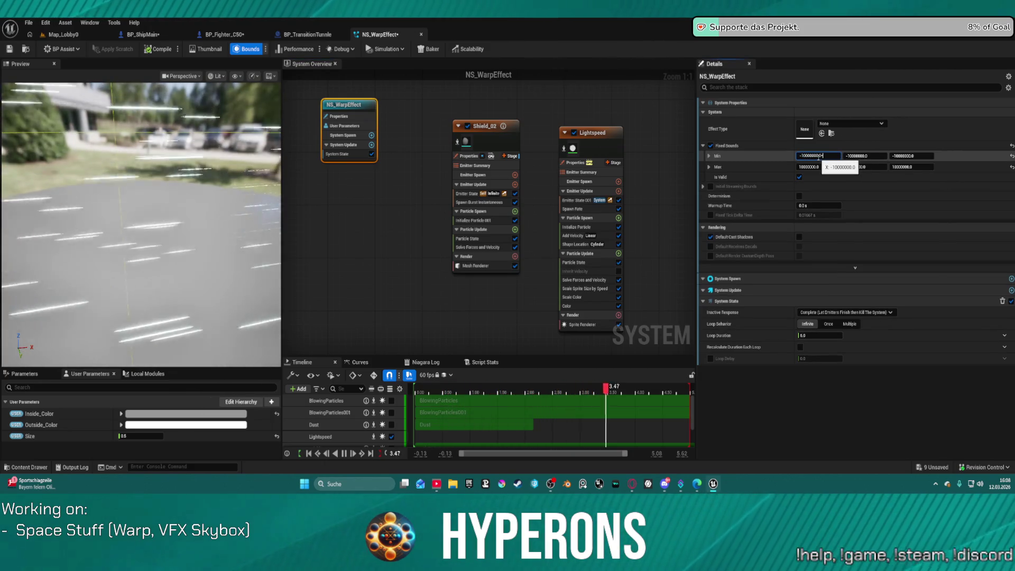
text(0)
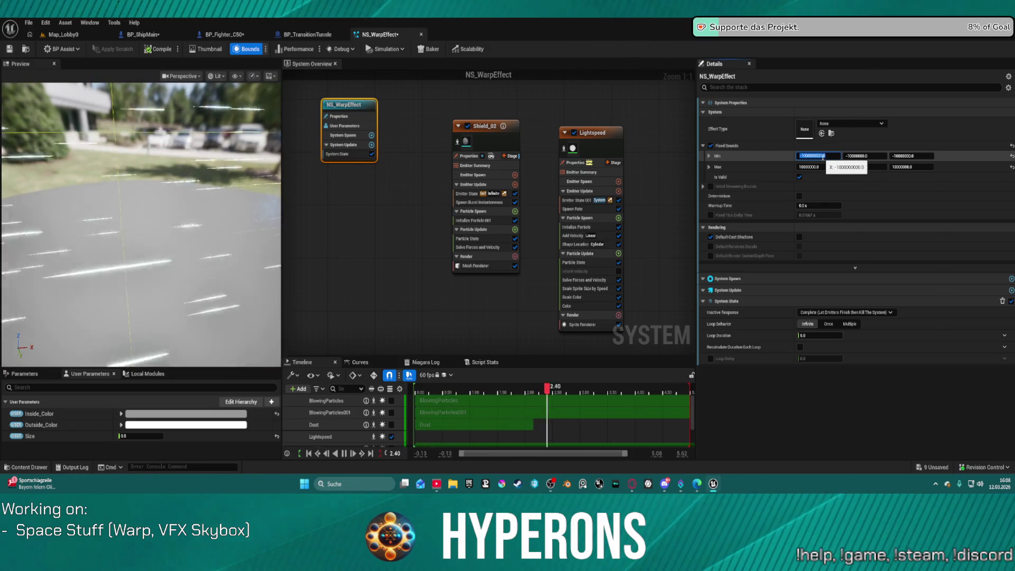
click(865, 157)
text(00)
key(Tab)
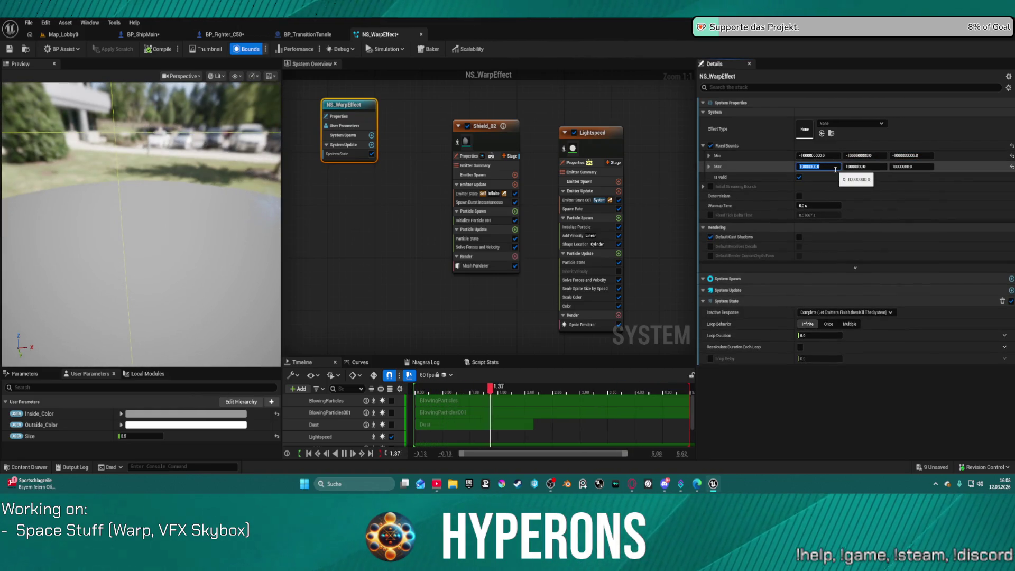
text(-100000000)
key(BackSpace)
click(864, 167)
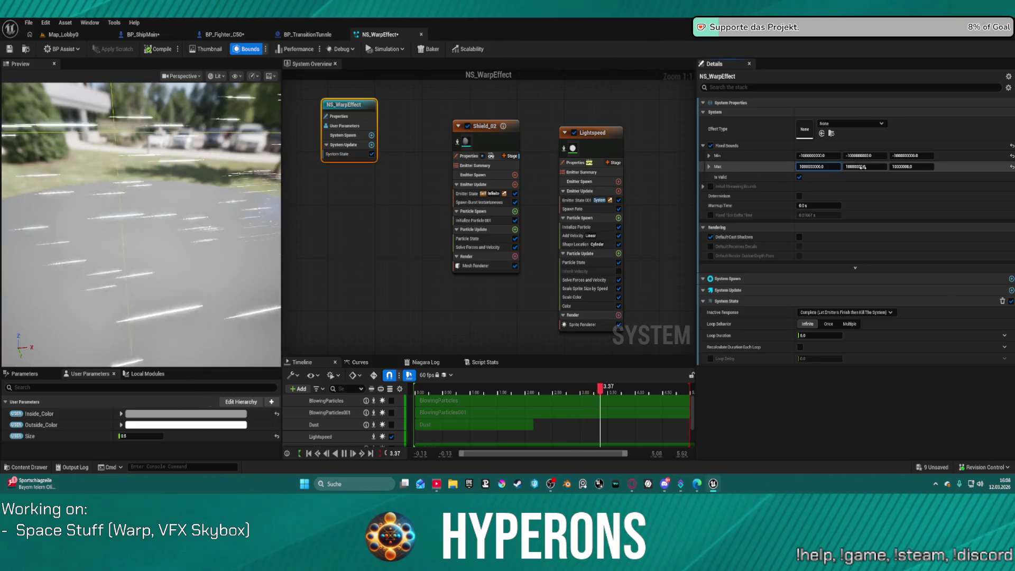
text(-1000000000.0)
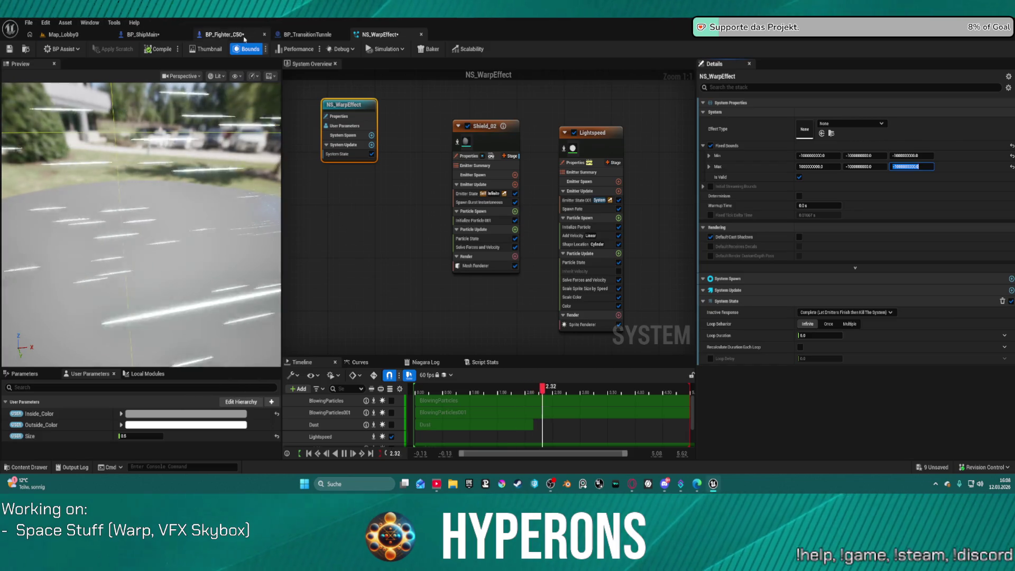
click(62, 35)
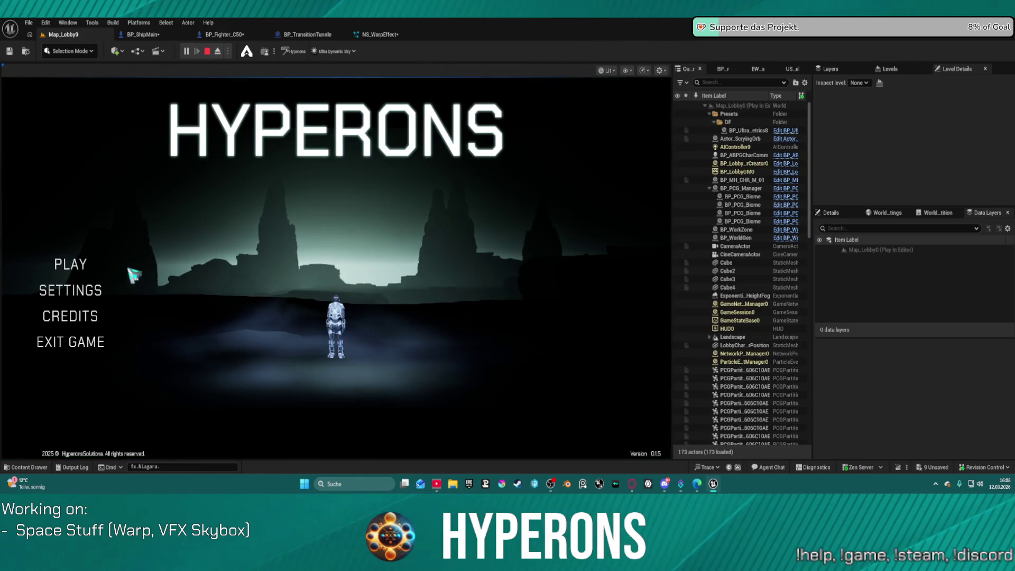
Step: Enter the space map with the existing character and steer the ship right and left
click(80, 264)
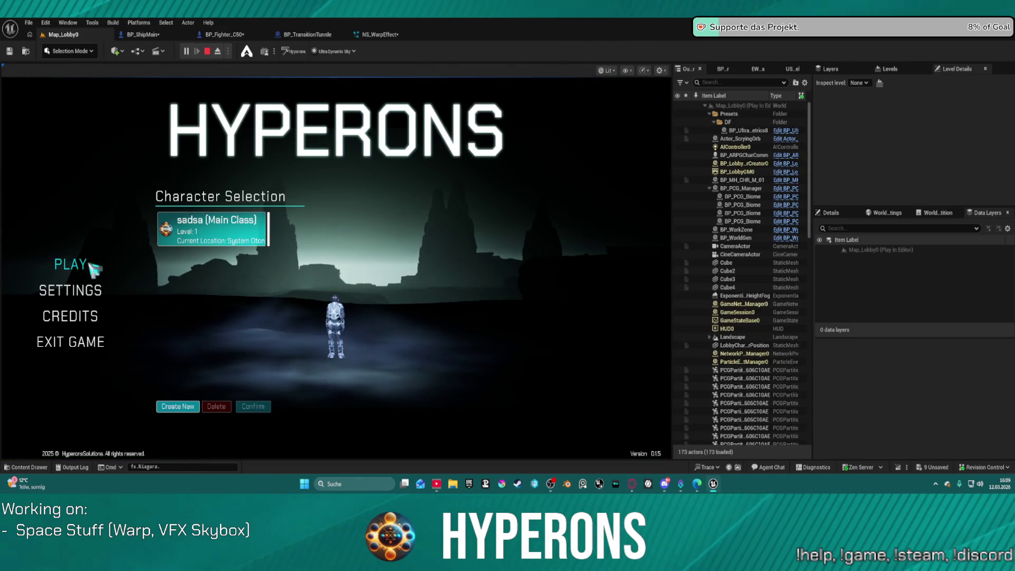
click(246, 239)
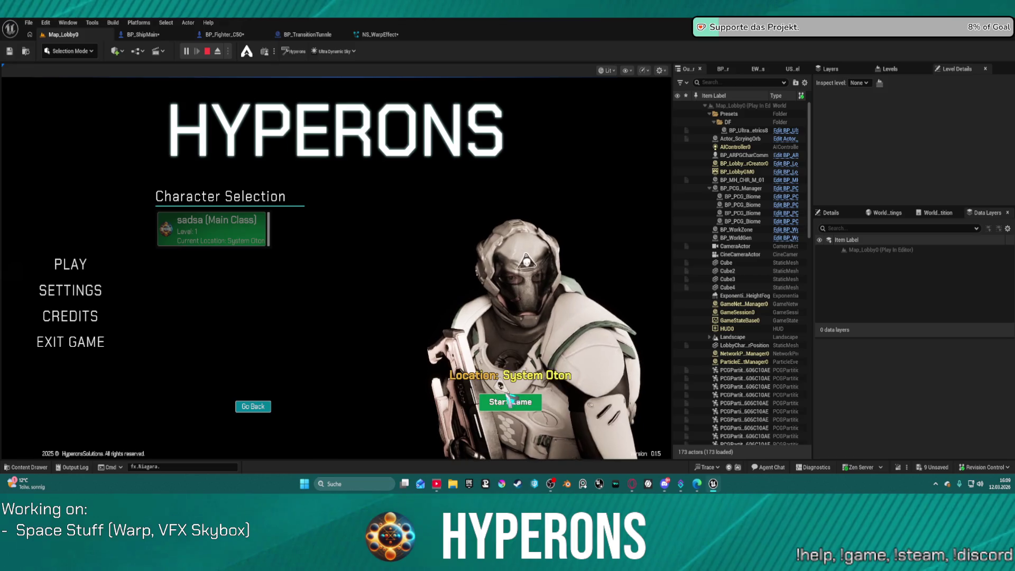
click(524, 404)
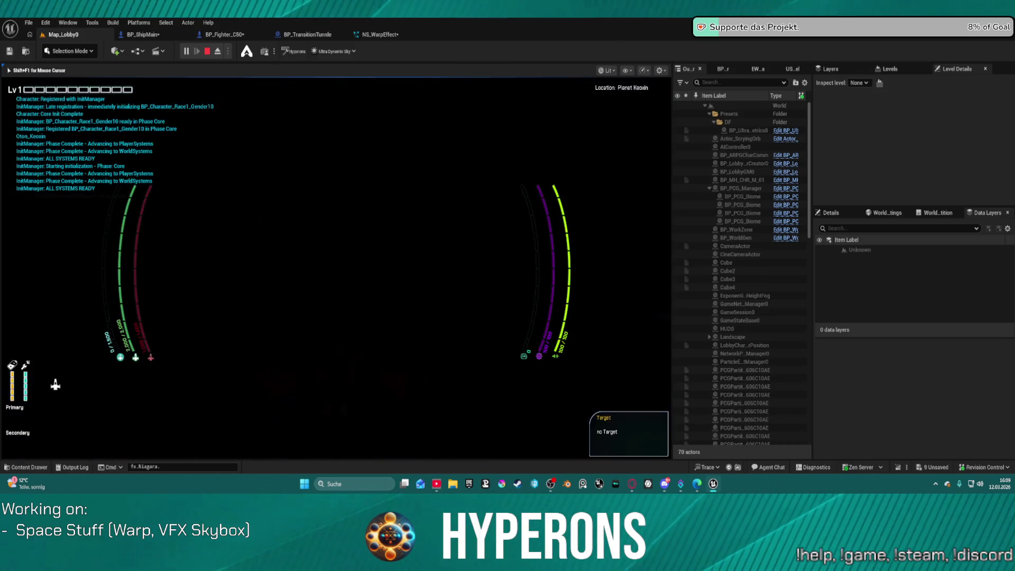
key(d)
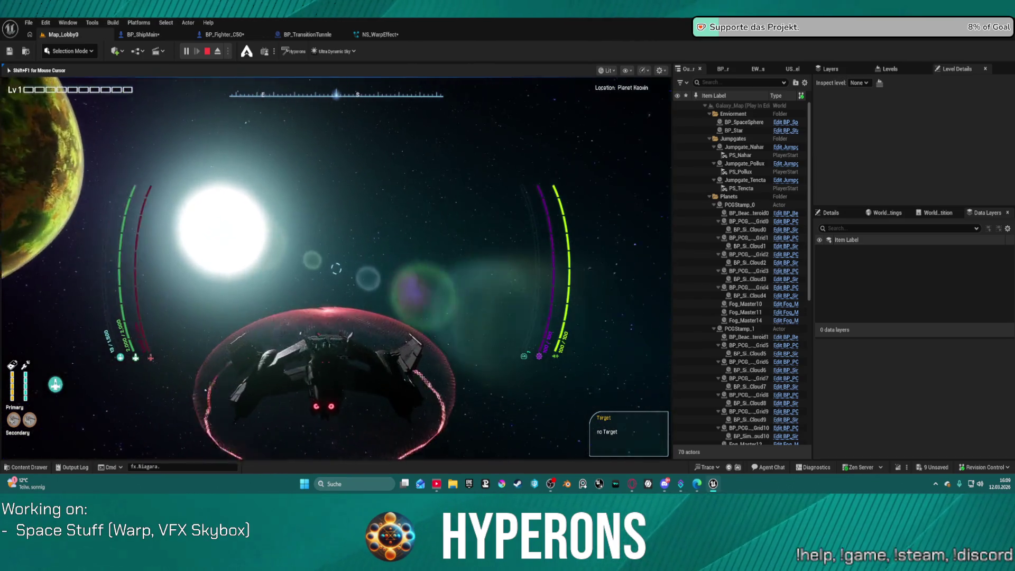
key(a)
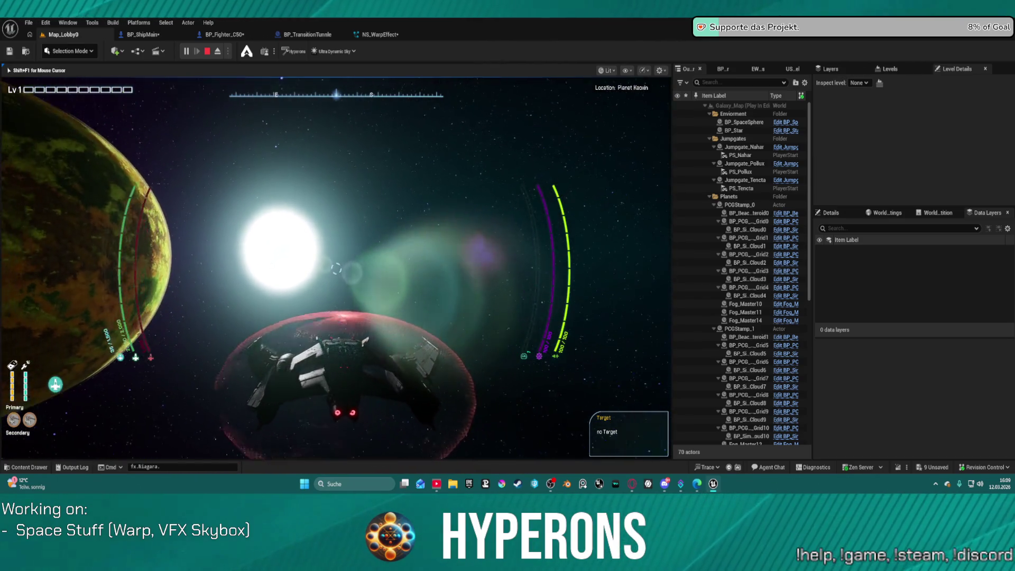
Step: Target the Tencta then Nahar gates, engage the hyperdrive warp, and stop the session
key(t)
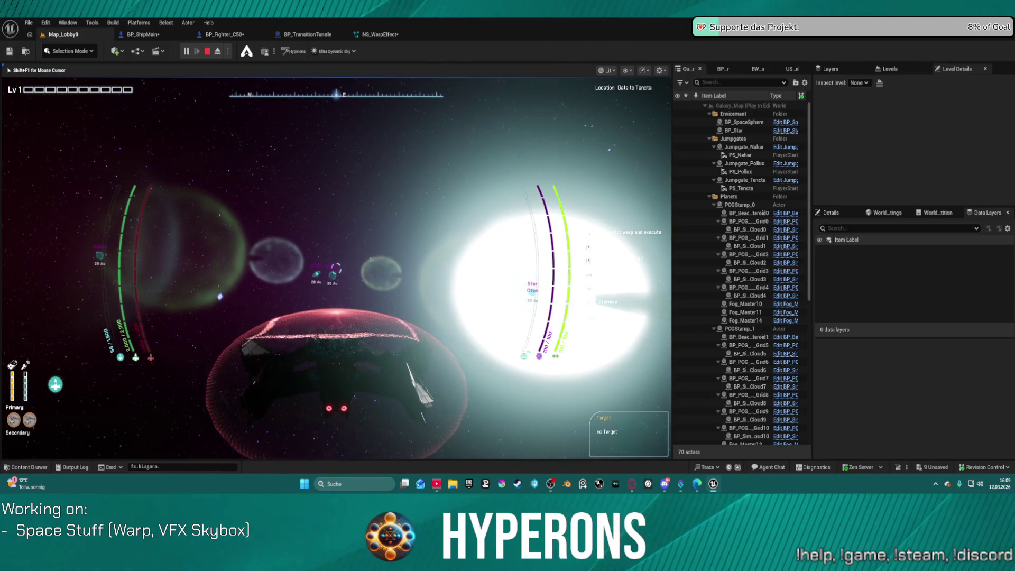
key(t)
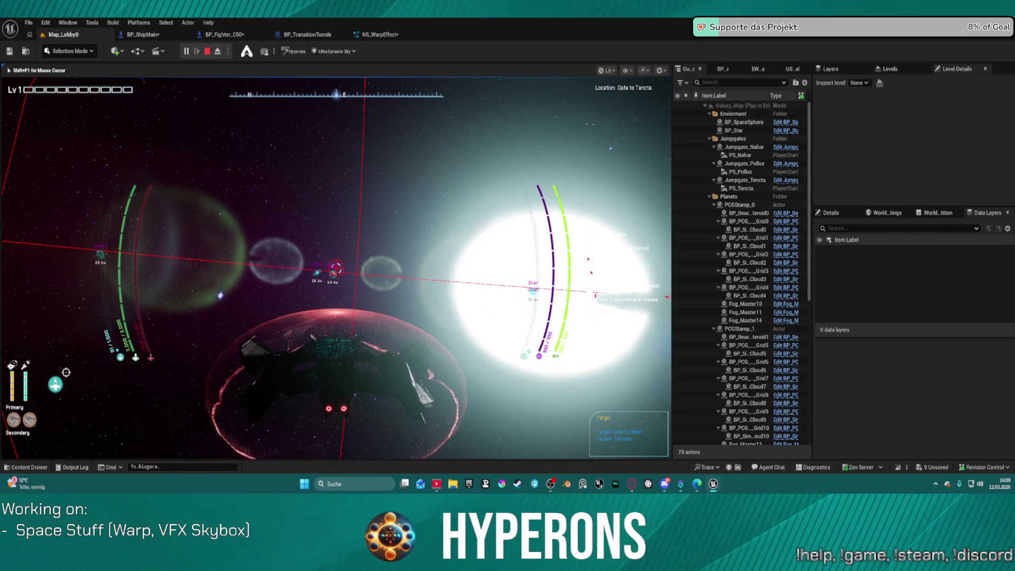
key(j)
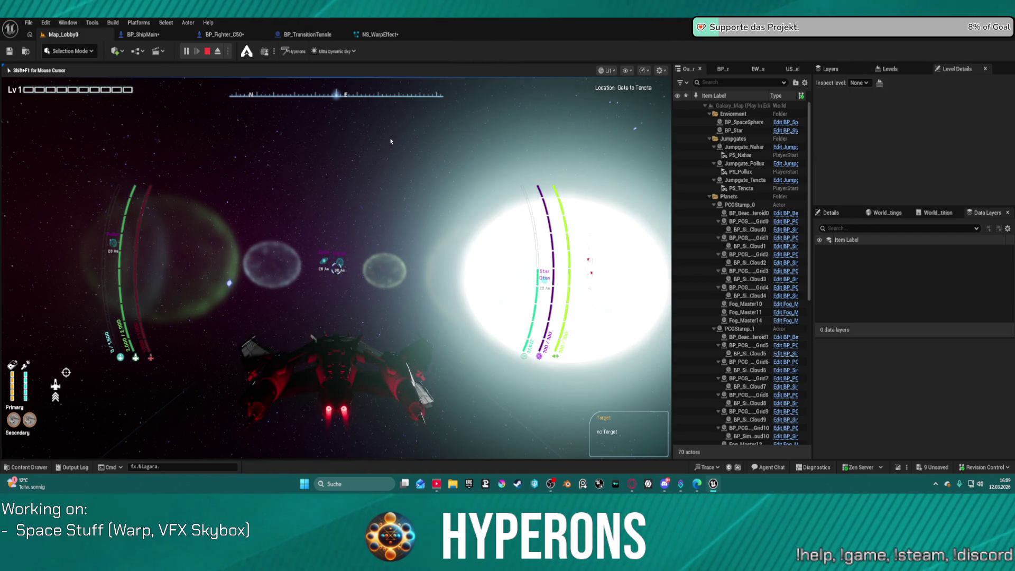
key(Escape)
click(379, 34)
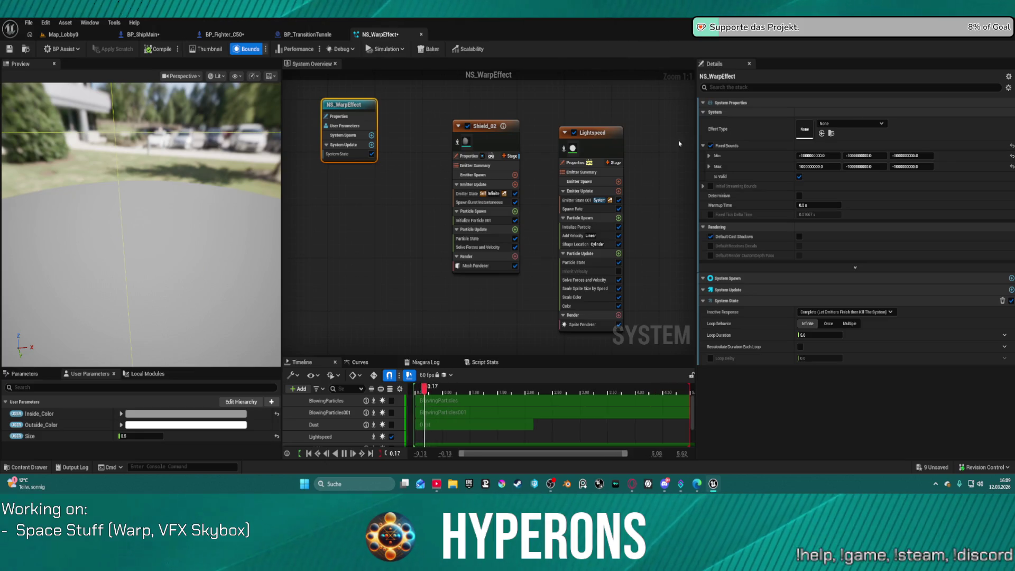
Step: Raise NS_WarpEffect's Max X, Y and Z fixed bounds to about a billion units
click(823, 166)
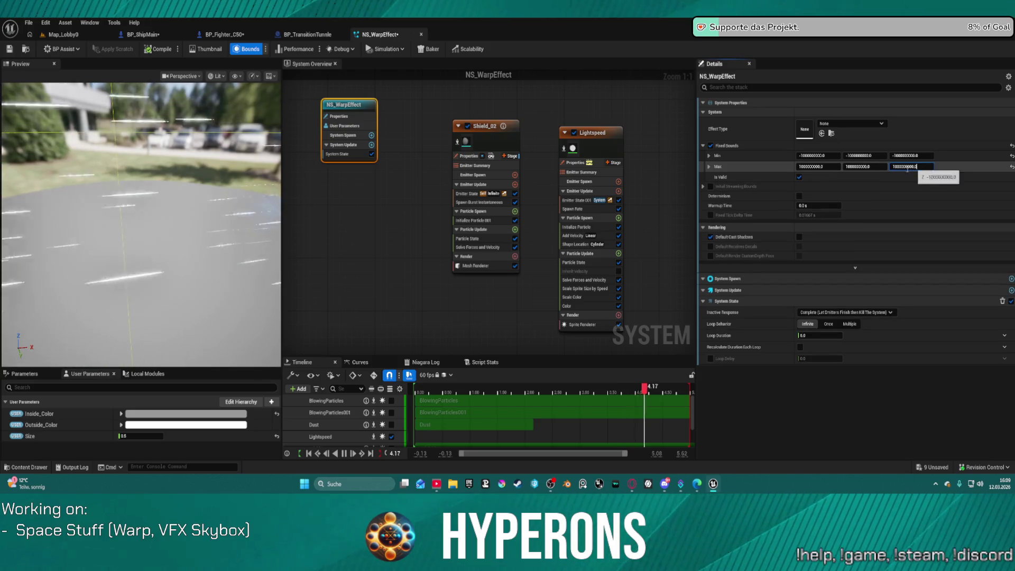
key(Tab)
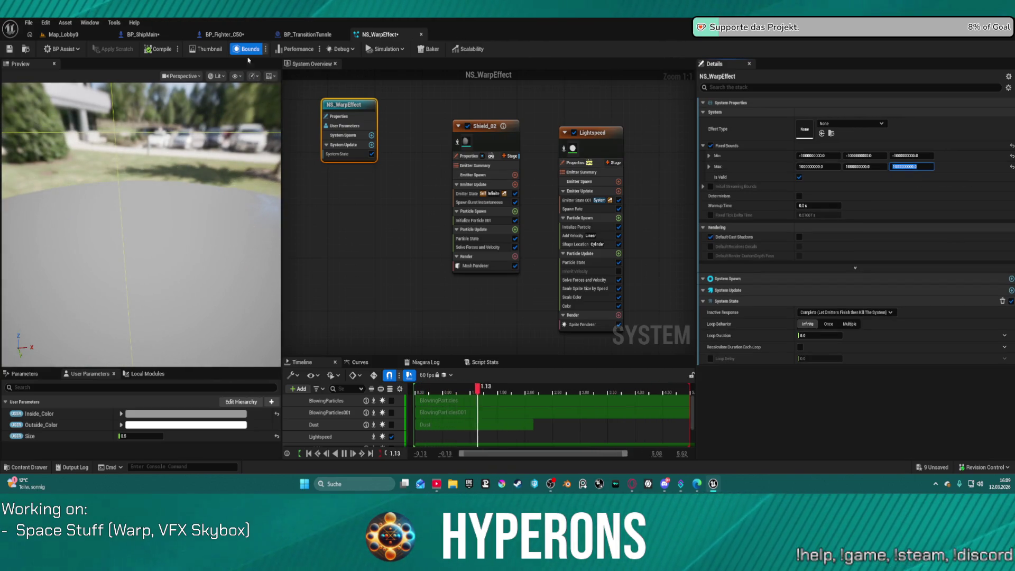
click(63, 34)
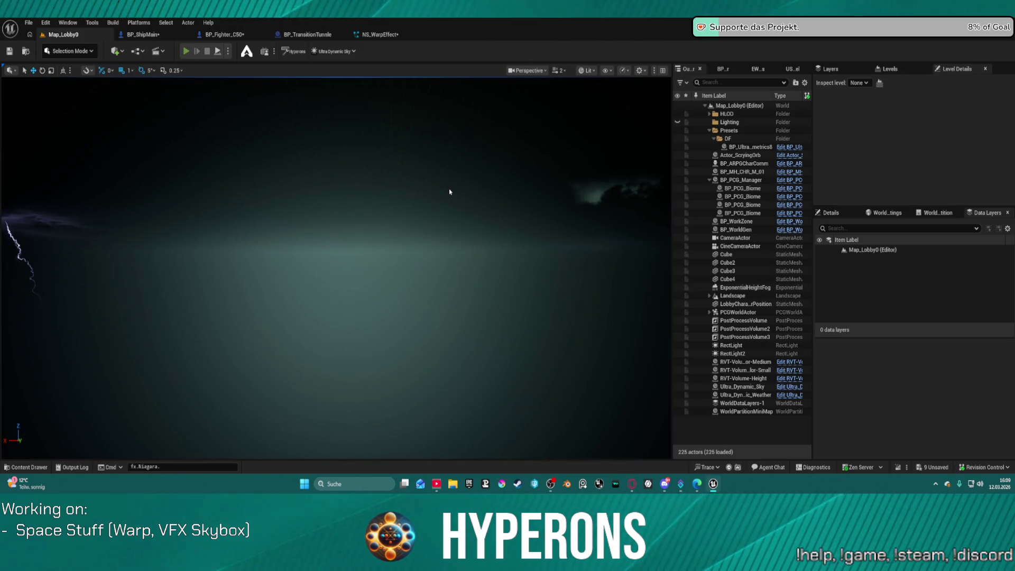
Step: Start a play session and enter space with the main character
key(alt+p)
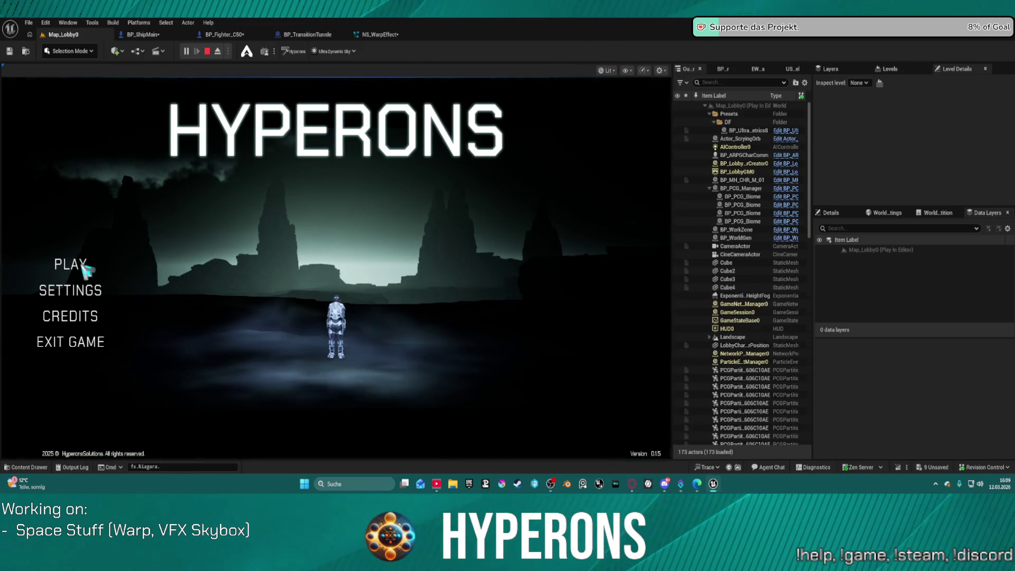
click(71, 264)
click(232, 233)
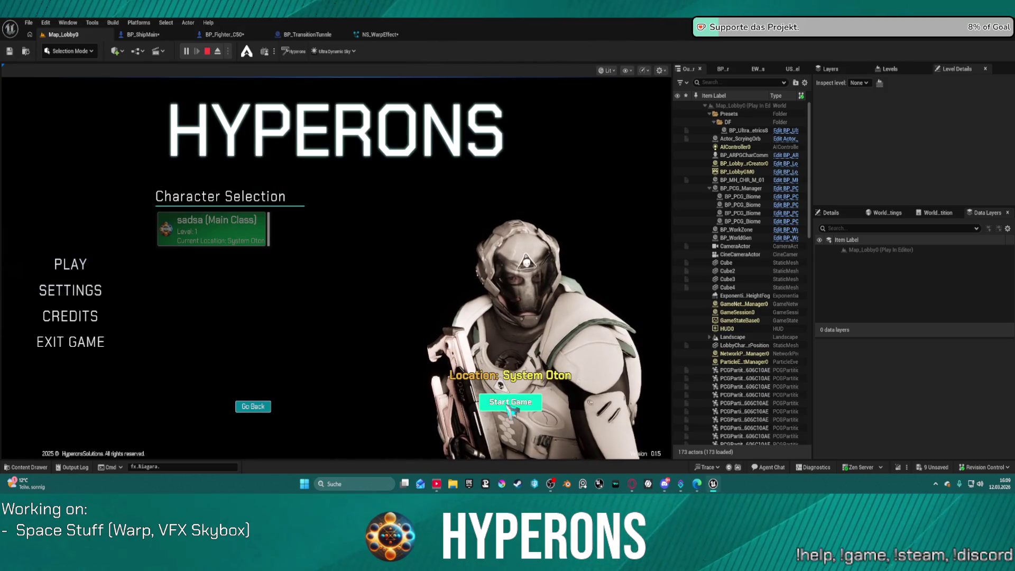
click(493, 411)
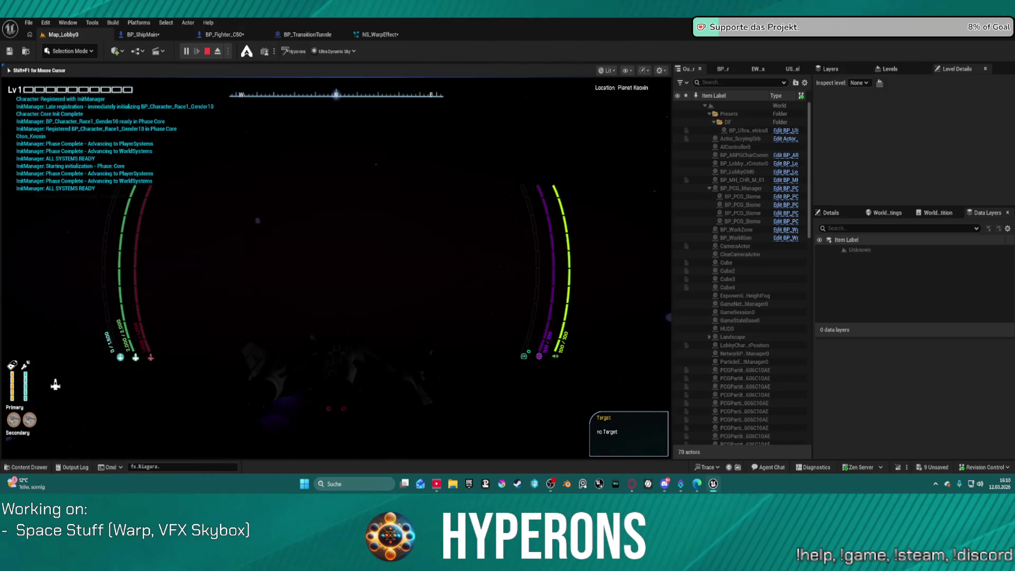
Step: Turn the ship, target the Gate to Nahar to charge the drive, then stop playing
key(d)
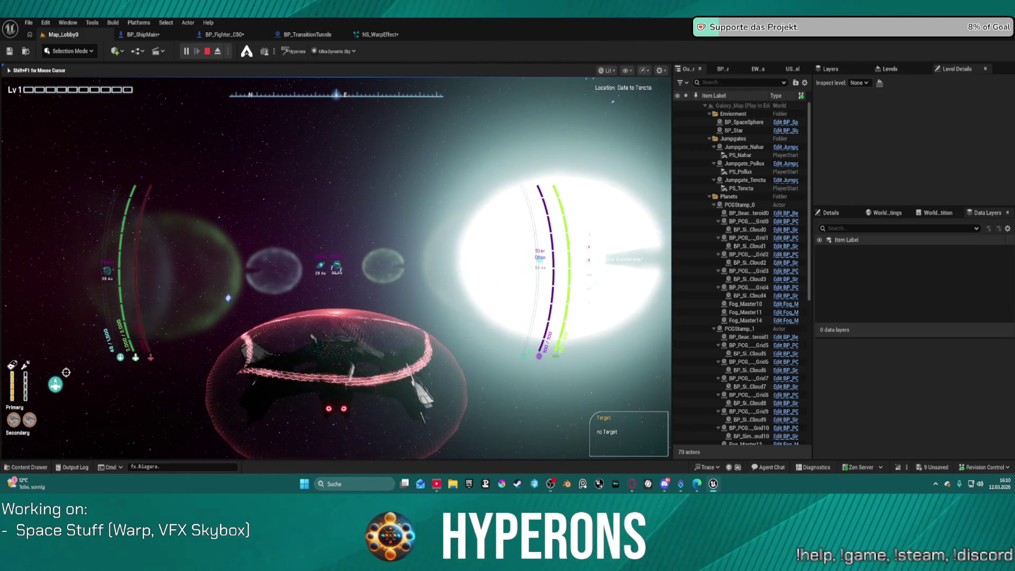
key(t)
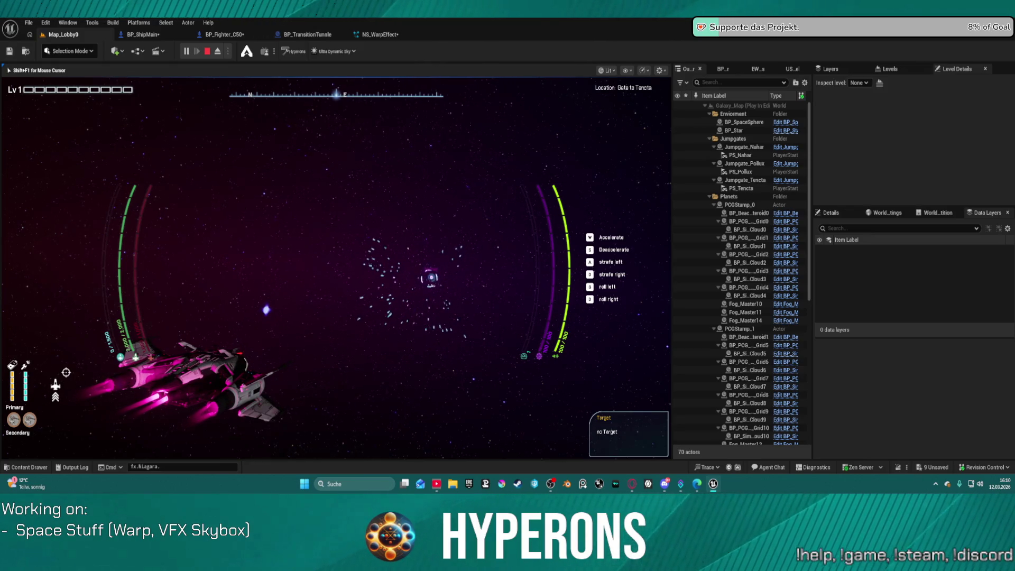
key(Escape)
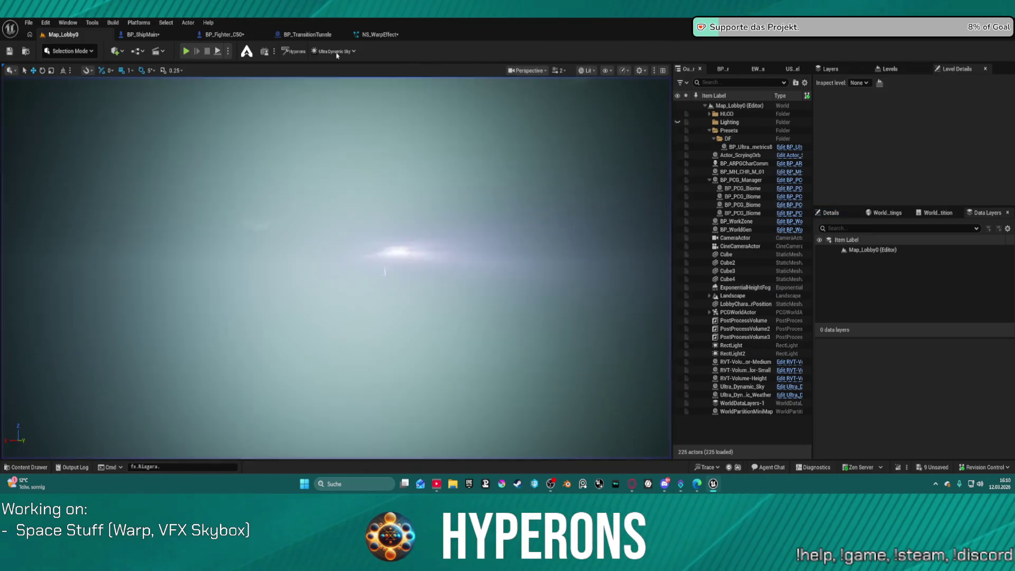
click(375, 33)
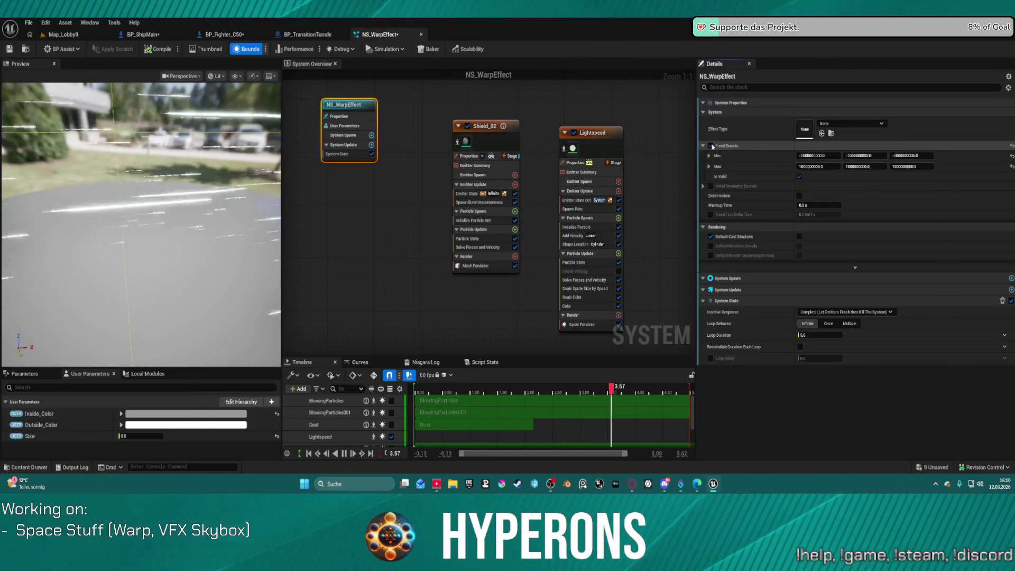
Step: Set the Lightspeed emitter's Sim Target to CPUSim and Calculate Bounds Mode to Dynamic
click(595, 133)
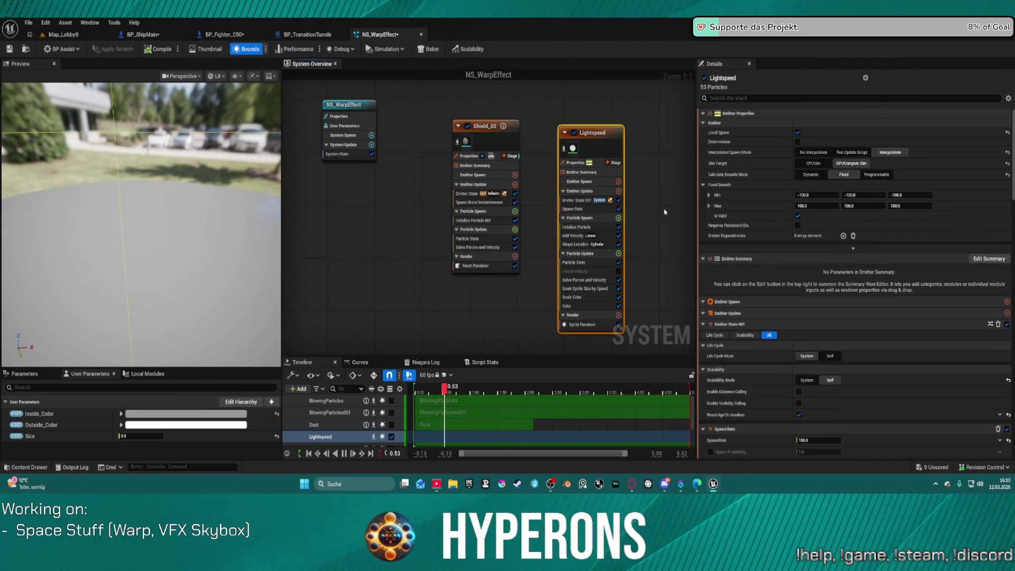
click(813, 162)
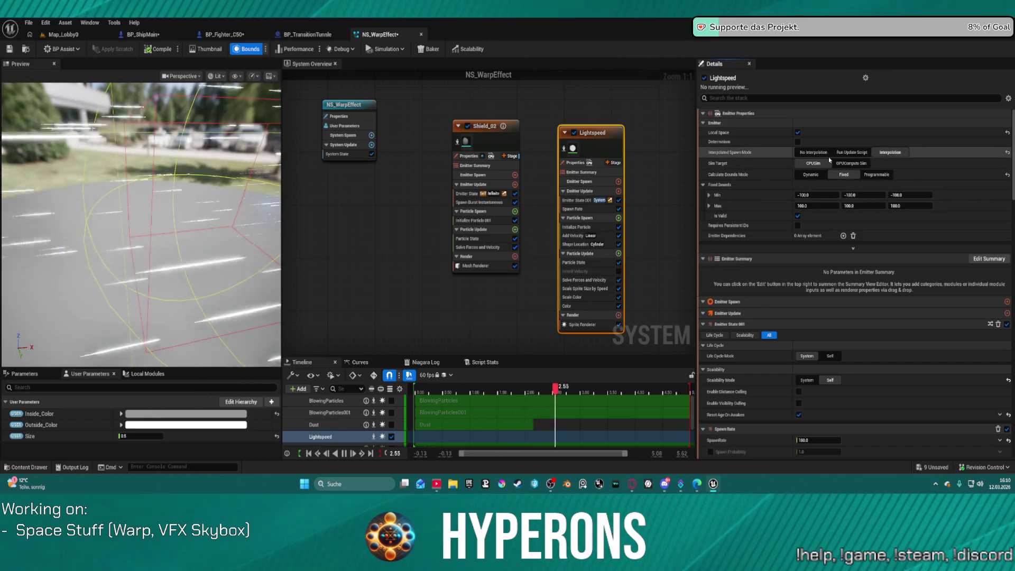
click(811, 175)
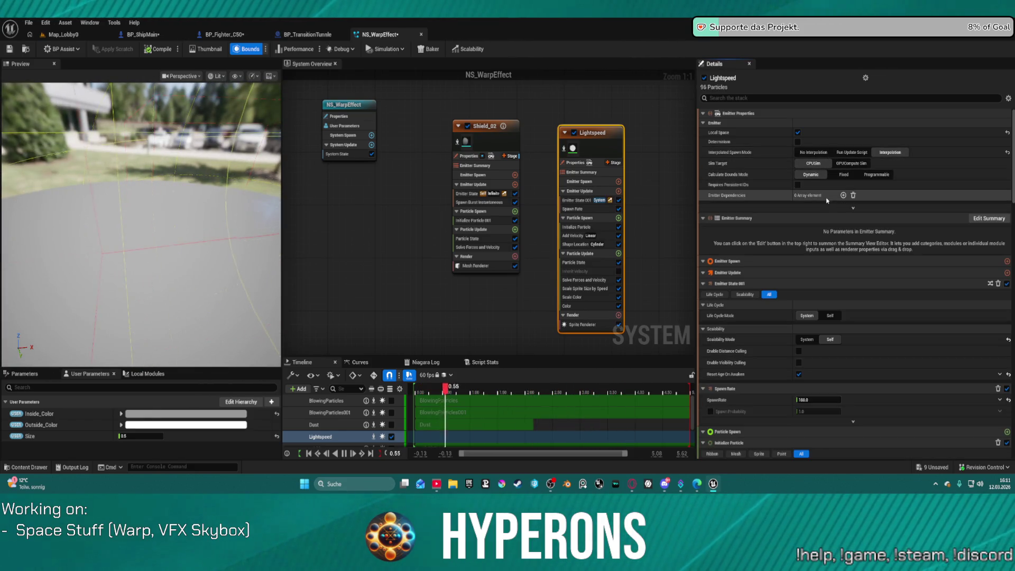
mouse_move(635, 175)
mouse_down()
mouse_move(623, 125)
mouse_move(537, 199)
mouse_up()
click(489, 200)
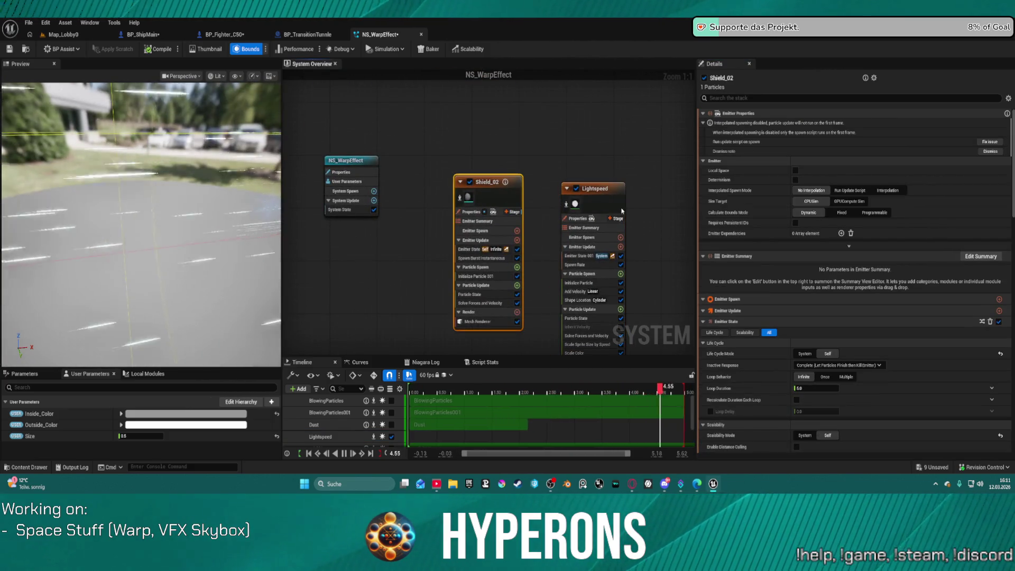
click(595, 204)
drag(649, 297, 616, 182)
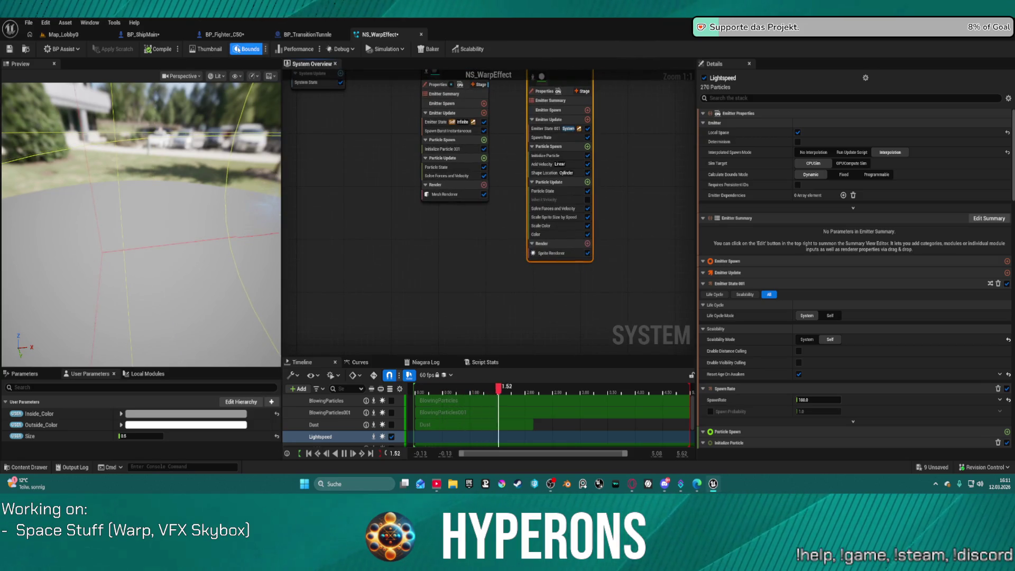
click(63, 35)
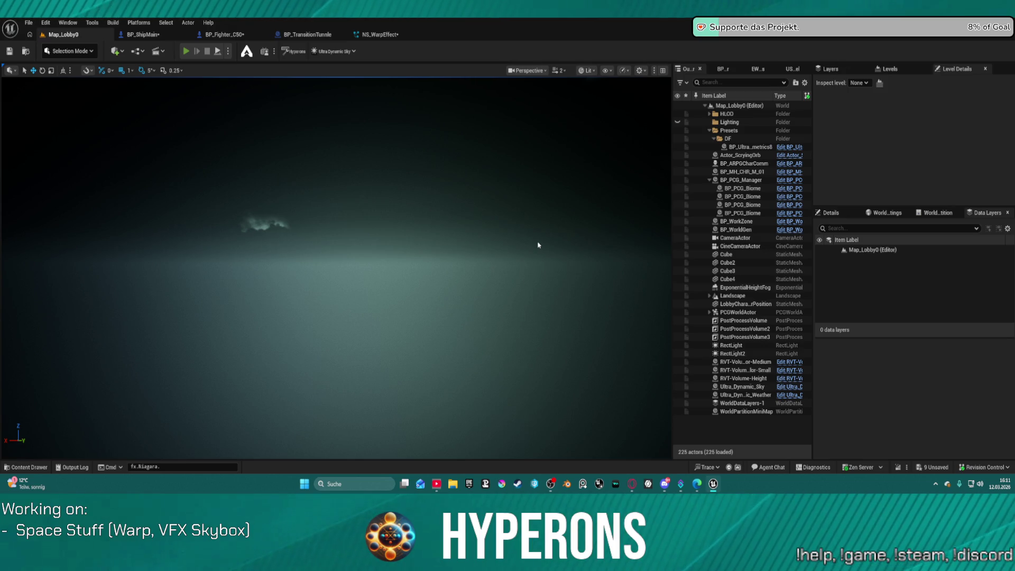
Step: Launch a play session and pick the saved level 1 character on the selection screen
key(alt+p)
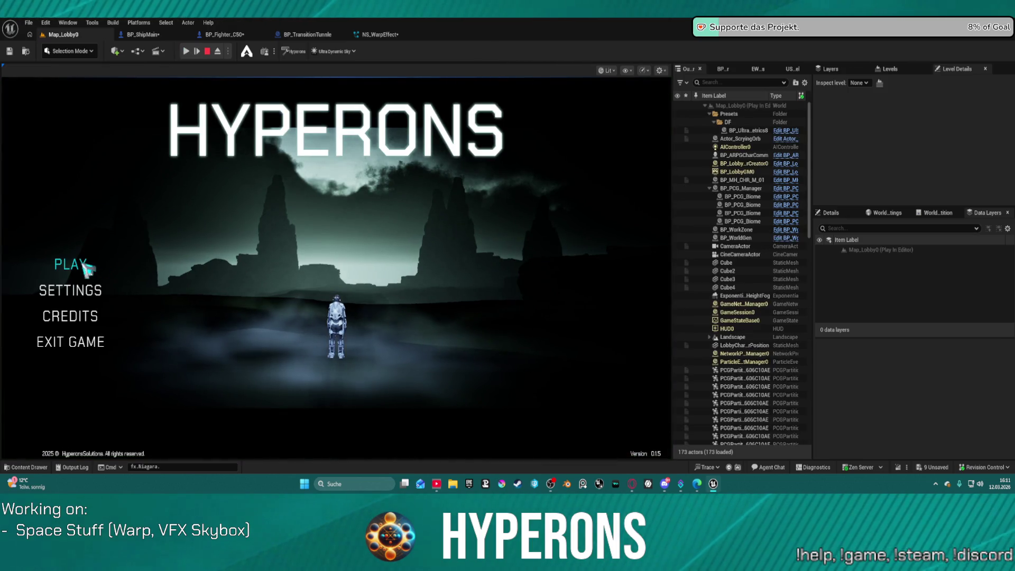
click(86, 266)
click(271, 228)
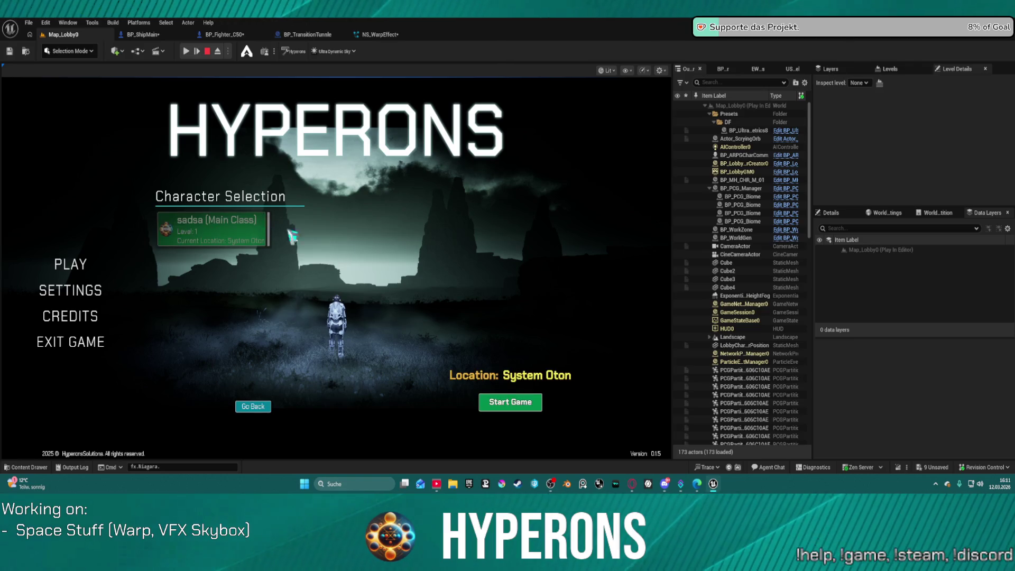
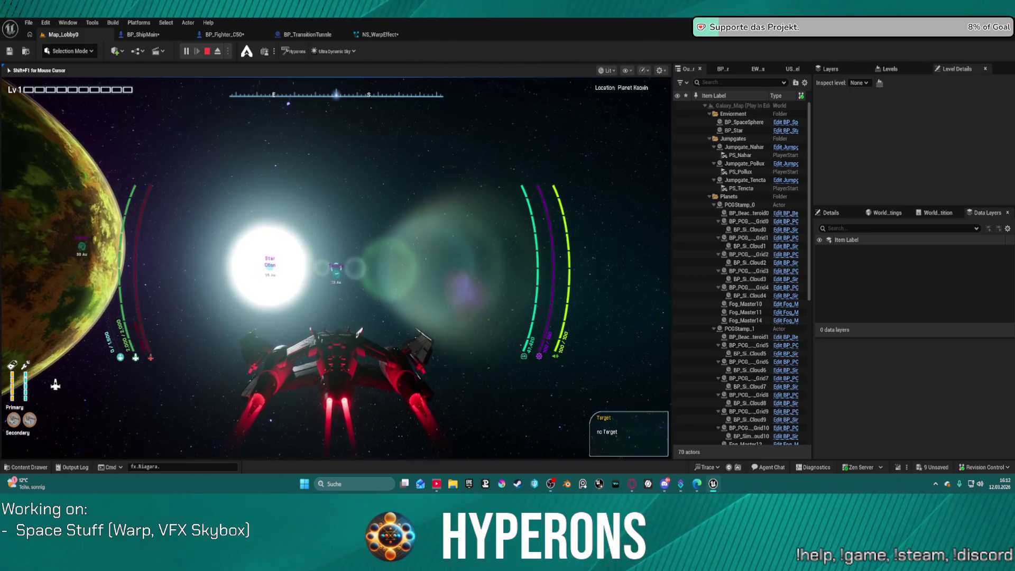
Step: Lock Gate to Tencta as the warp target, clear the lock, then stop the play session
key(t)
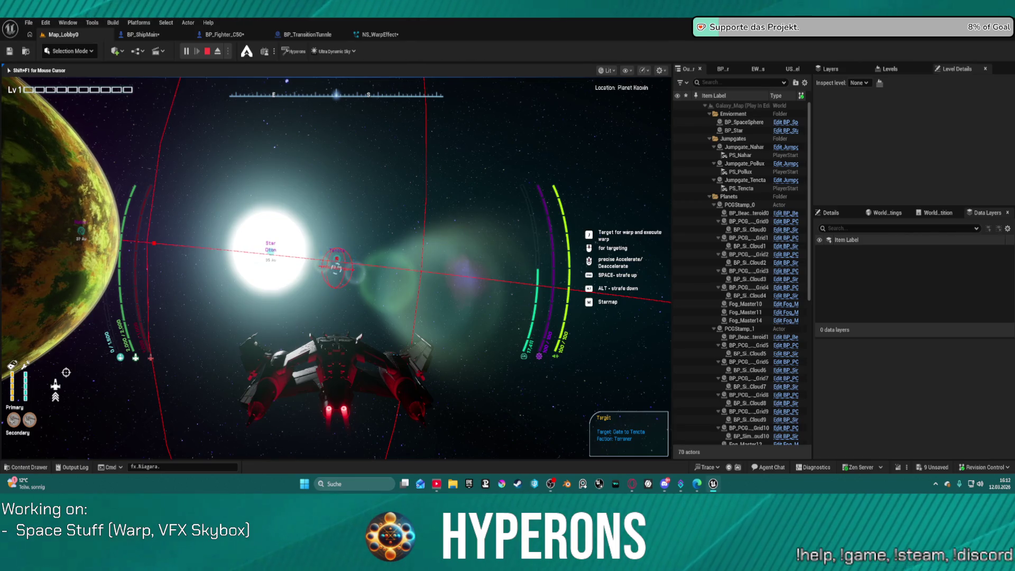
key(t)
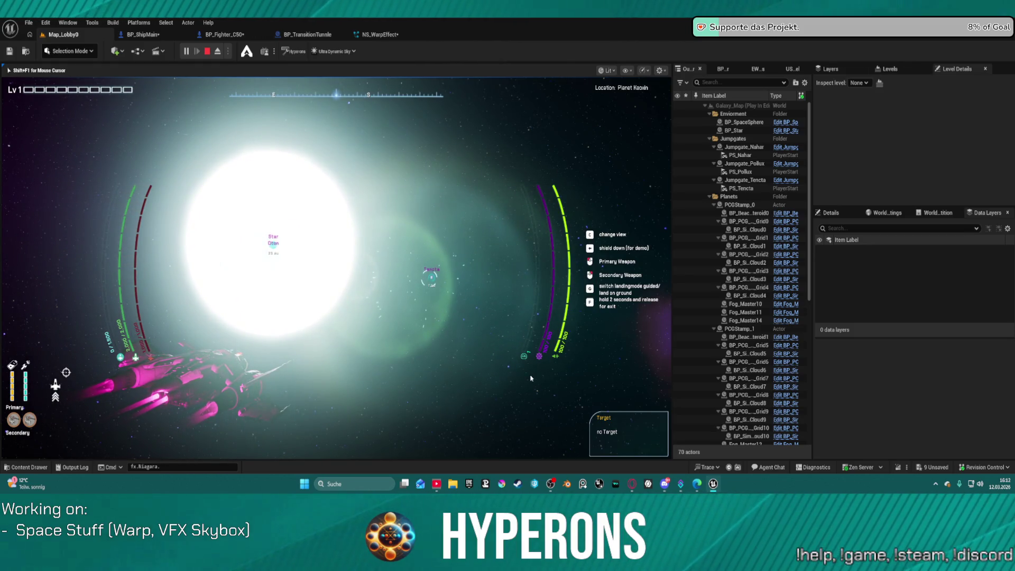
key(Escape)
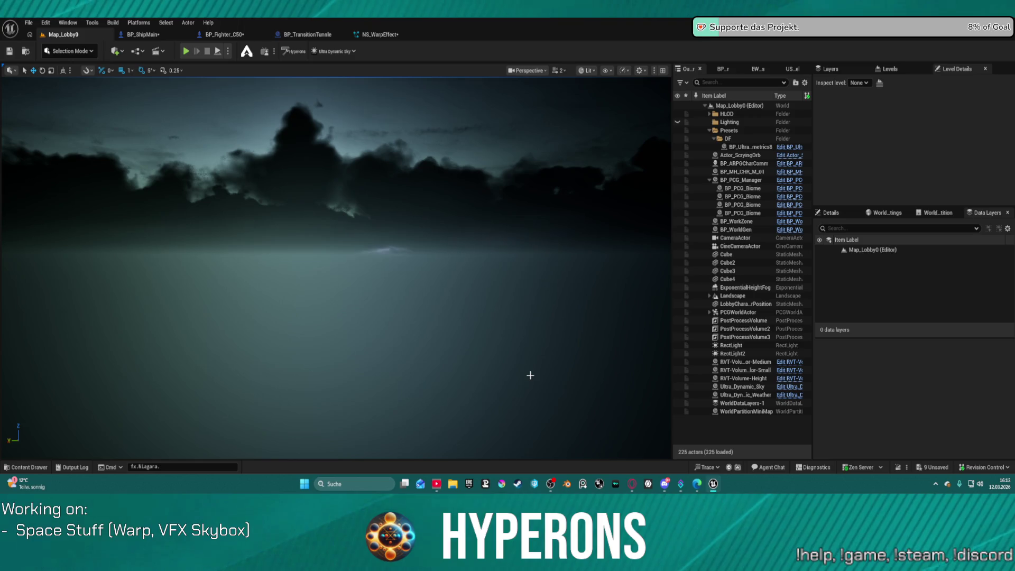
Step: In BP_ShipMain, select the NS_ShipWarp component under VFX and UniversalComponents to show its Niagara settings
click(387, 35)
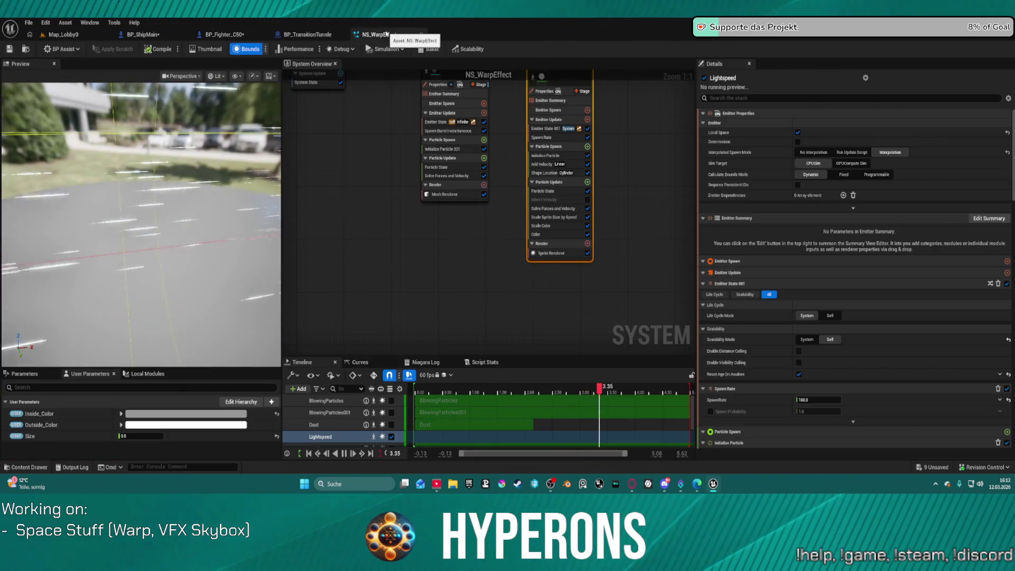
click(142, 35)
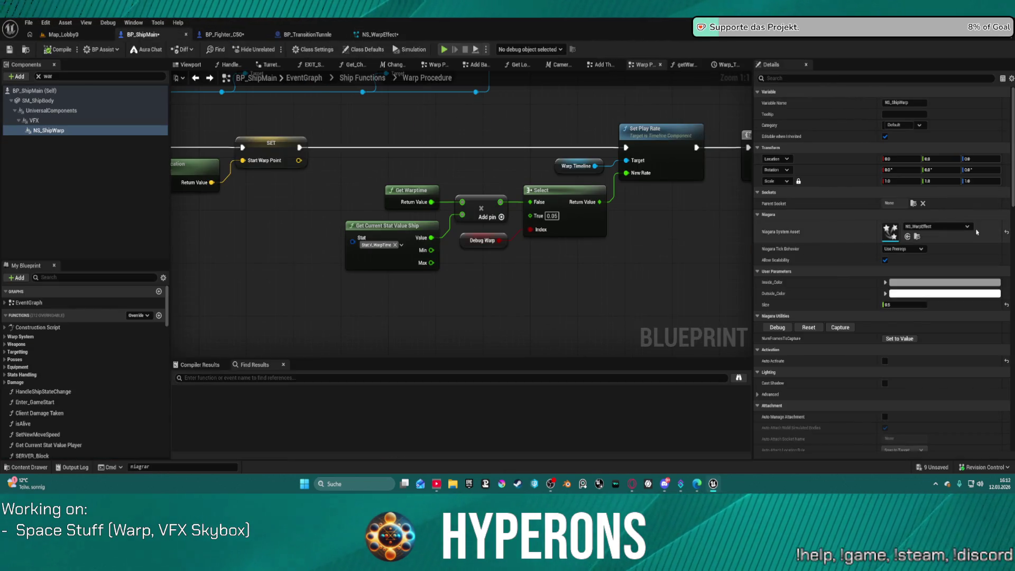
scroll(996, 372, down, 15)
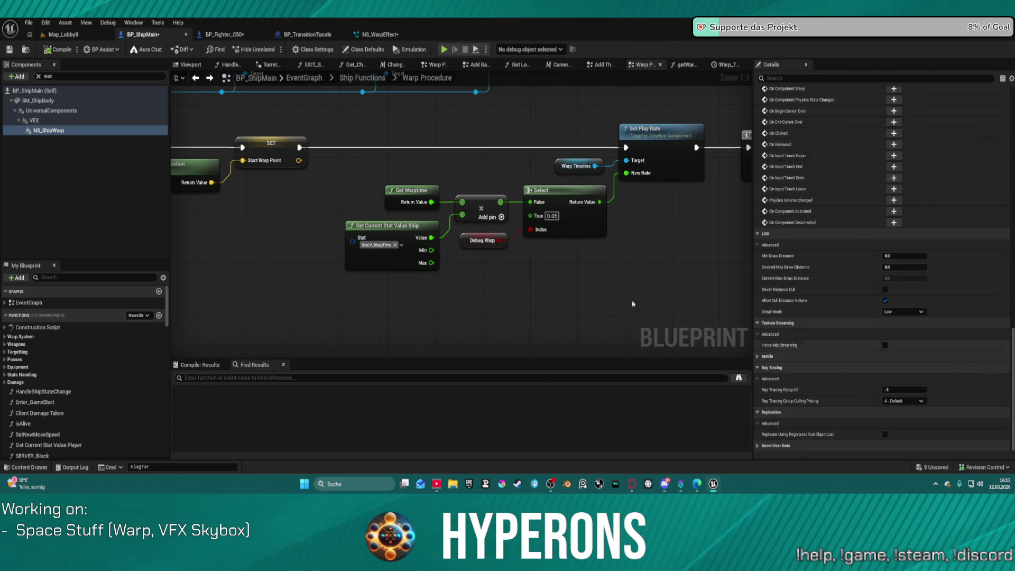
click(97, 122)
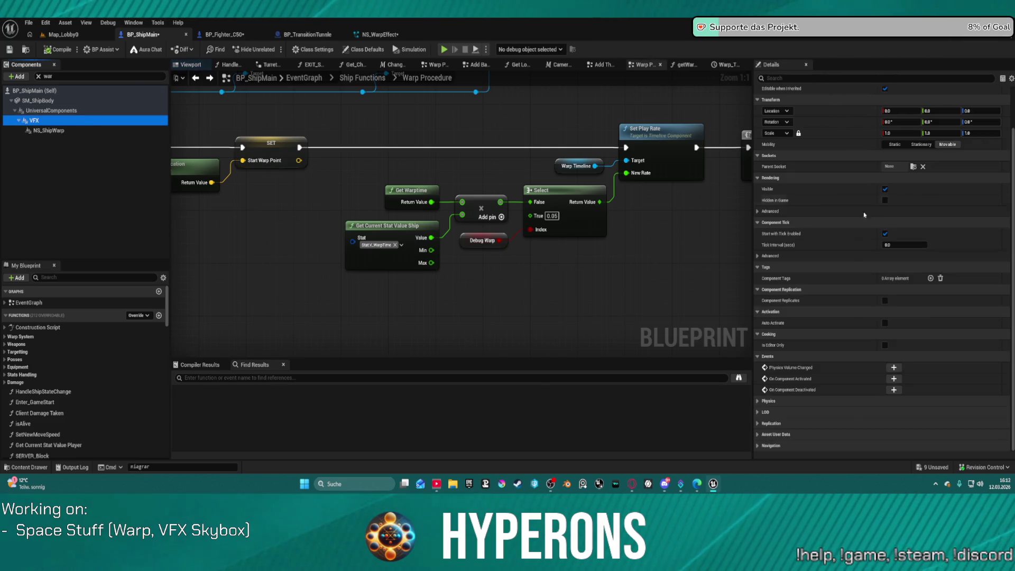
scroll(974, 307, down, 2)
scroll(476, 212, down, 9)
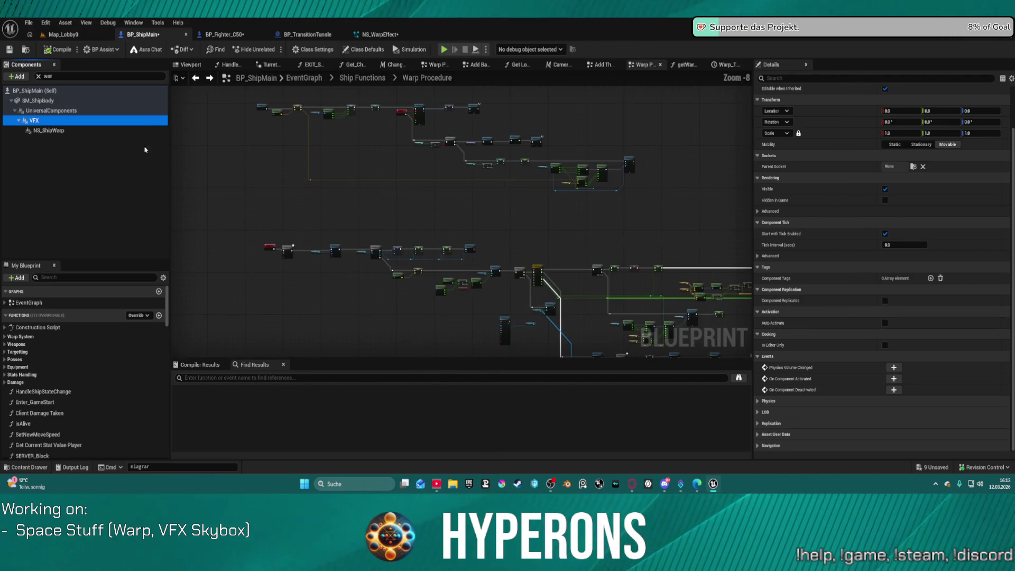
click(88, 112)
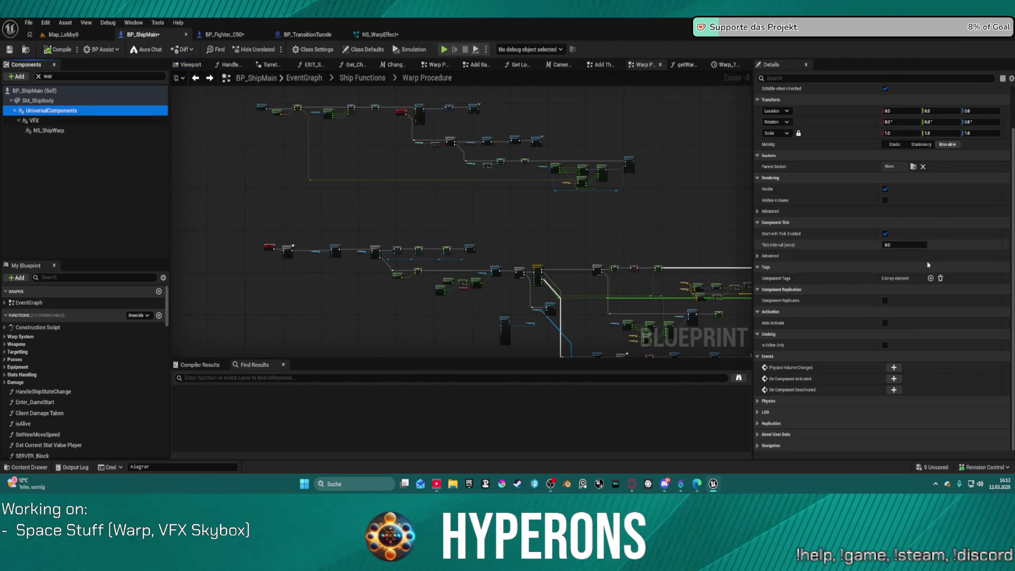
scroll(979, 264, up, 2)
scroll(385, 166, up, 8)
scroll(753, 181, down, 2)
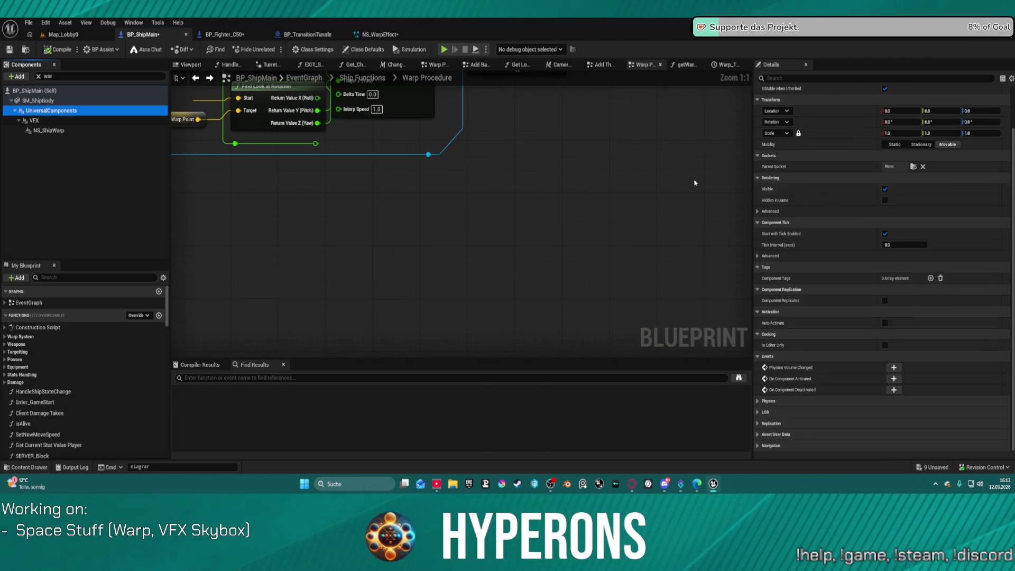
click(93, 130)
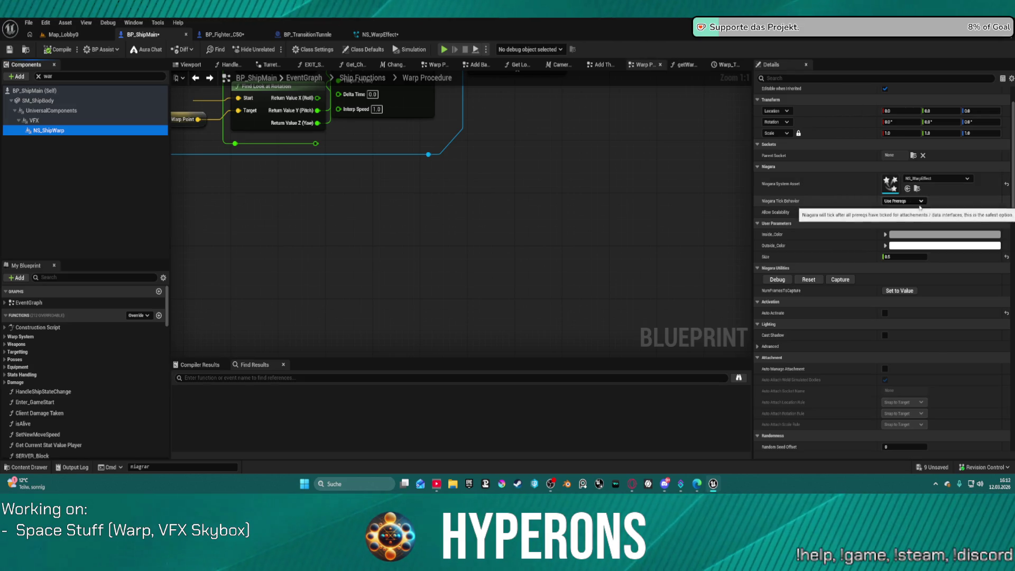
click(808, 280)
Step: Open the Niagara Debugger for the warp effect and scroll through its settings
click(781, 282)
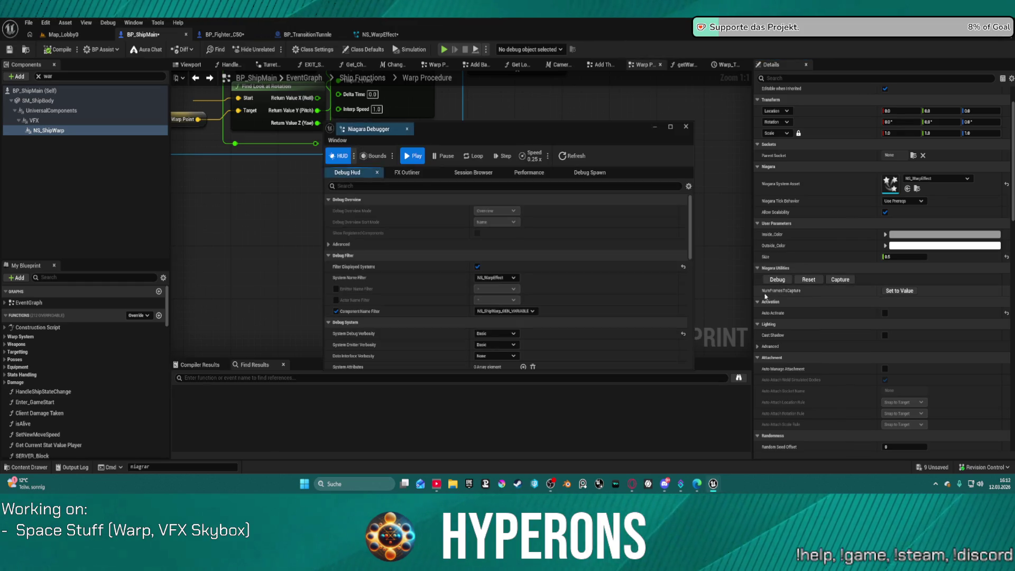
scroll(485, 302, down, 2)
scroll(485, 302, down, 2)
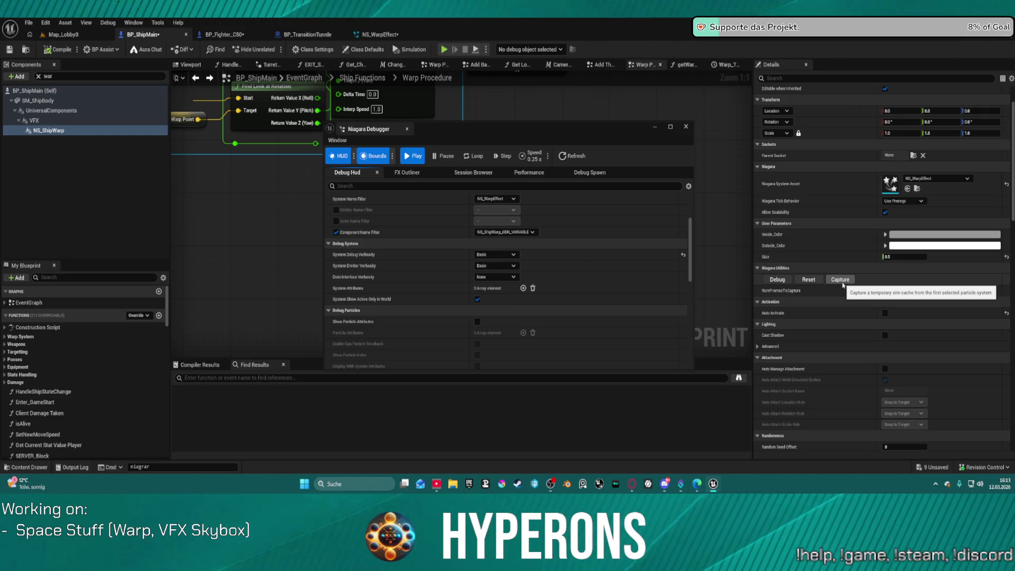
scroll(591, 345, down, 3)
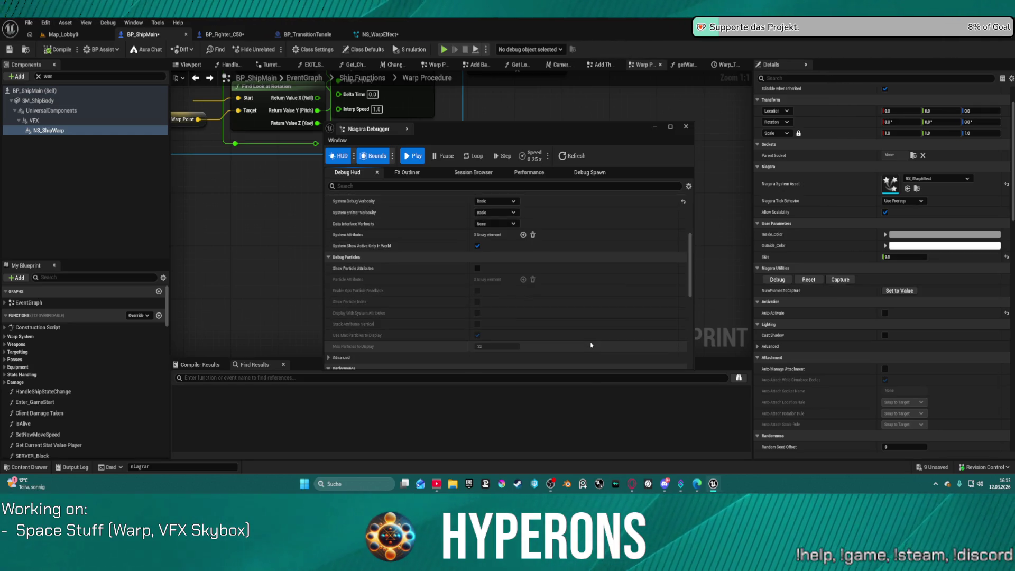
scroll(591, 345, down, 6)
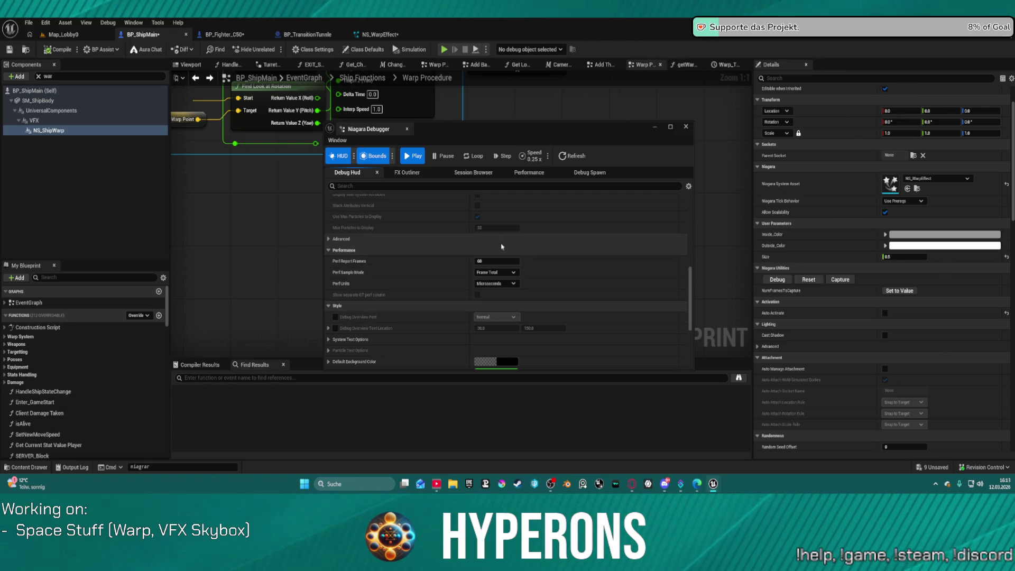
Step: Review the debugger's Spawn, HUD, Outliner, Browser and Performance tabs, then move it aside and return to Map_Lobby0
click(590, 173)
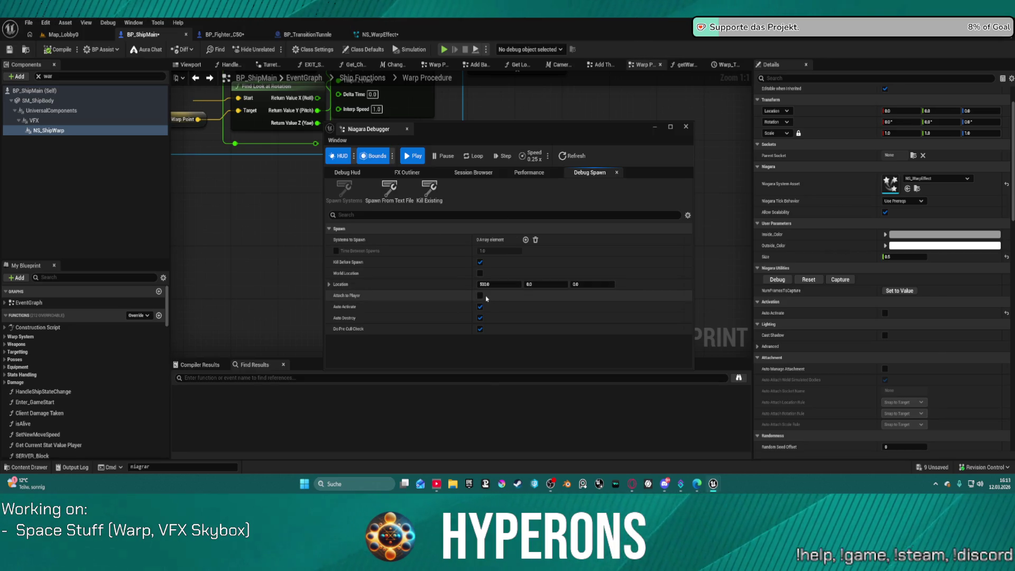
click(348, 173)
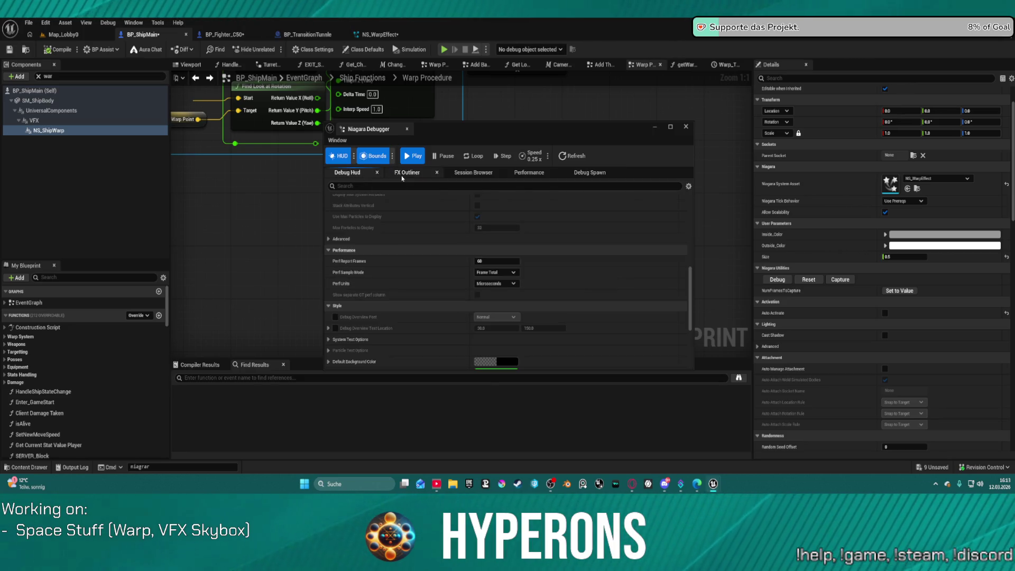
click(407, 172)
click(474, 172)
click(529, 172)
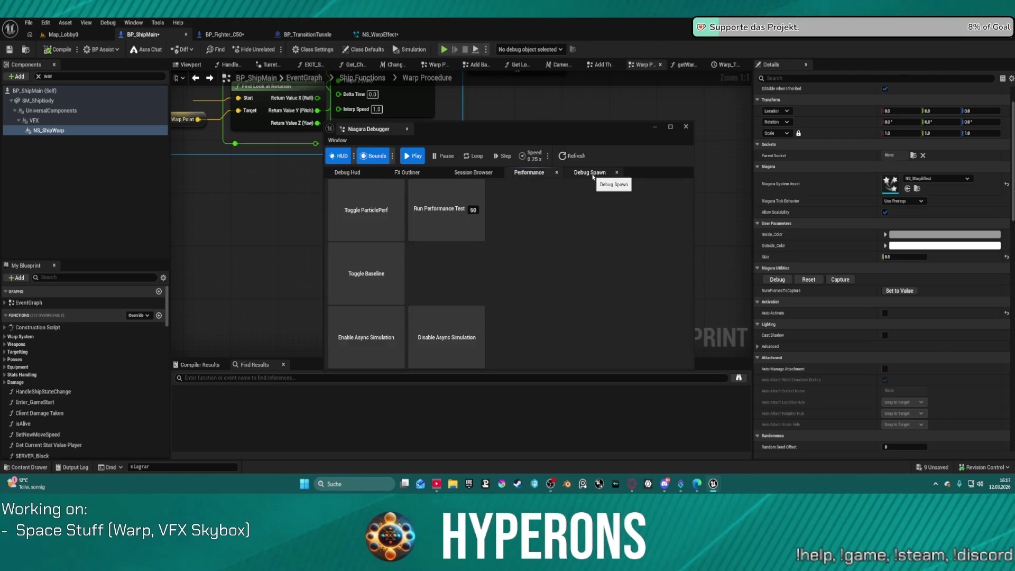
click(593, 175)
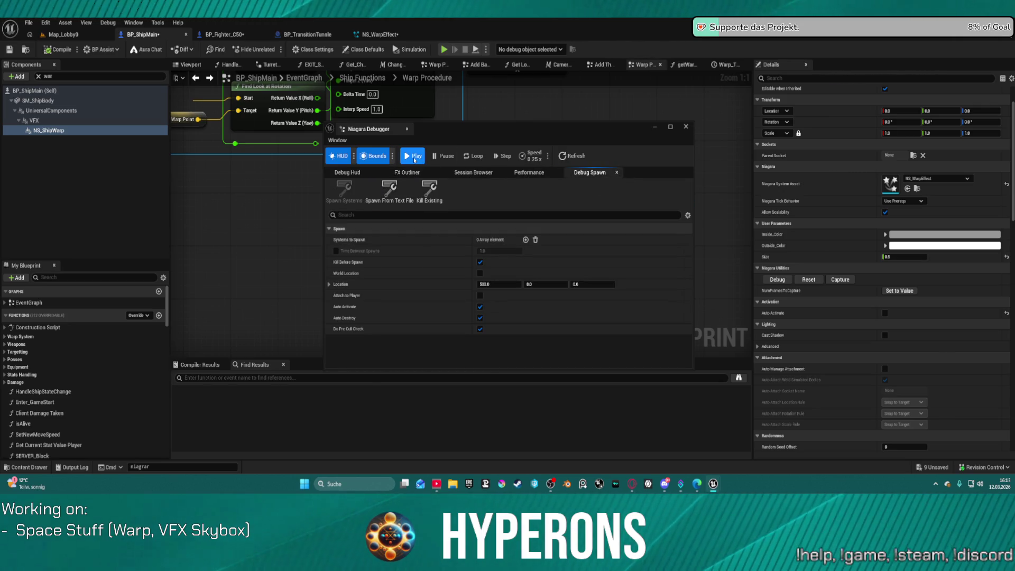
mouse_move(546, 146)
mouse_down()
mouse_move(618, 87)
mouse_move(634, 3)
mouse_up()
click(83, 35)
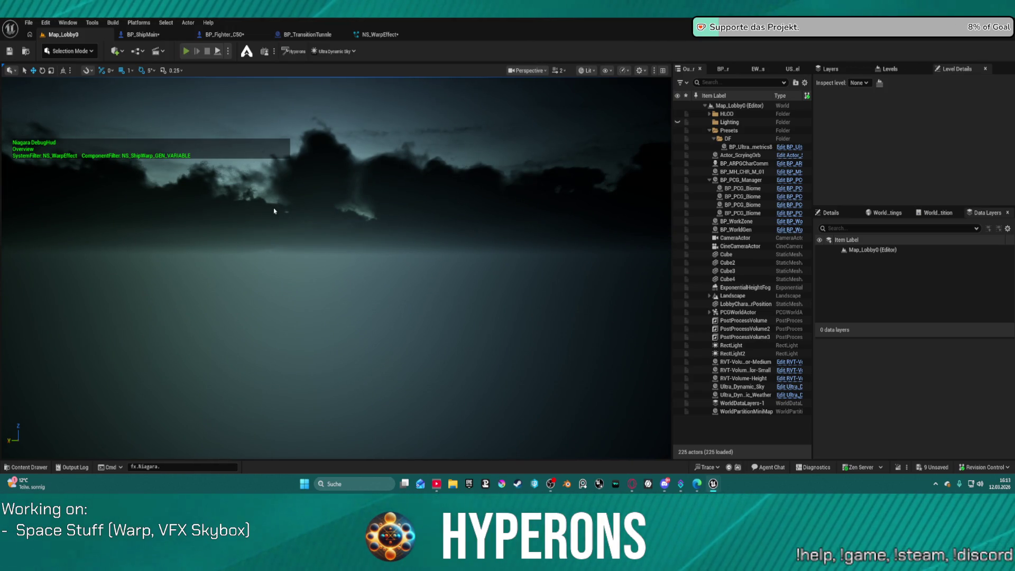
Step: Launch play-in-editor, confirm the existing character and start the game
key(alt+p)
click(80, 265)
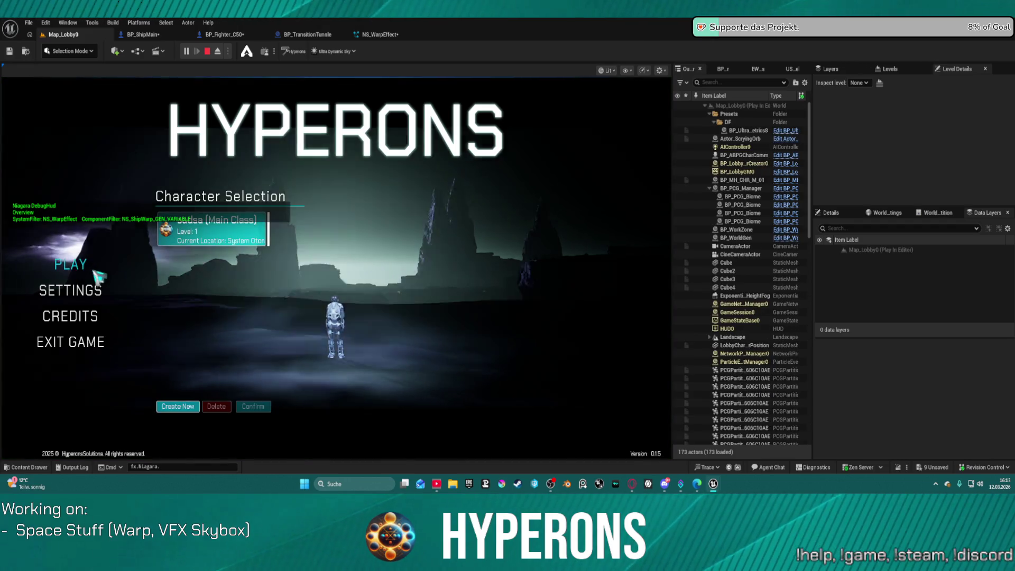
click(211, 230)
click(253, 406)
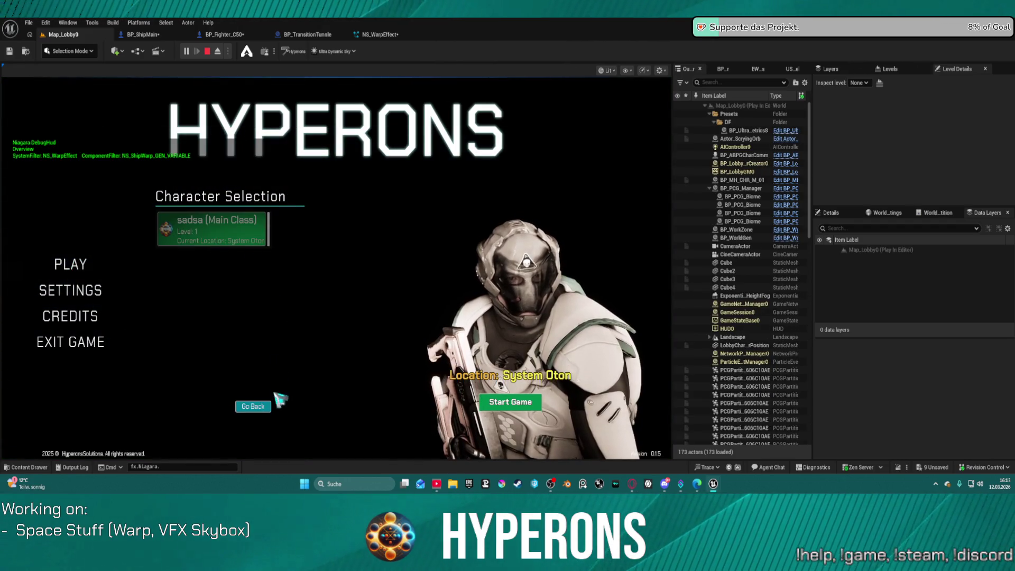
click(486, 409)
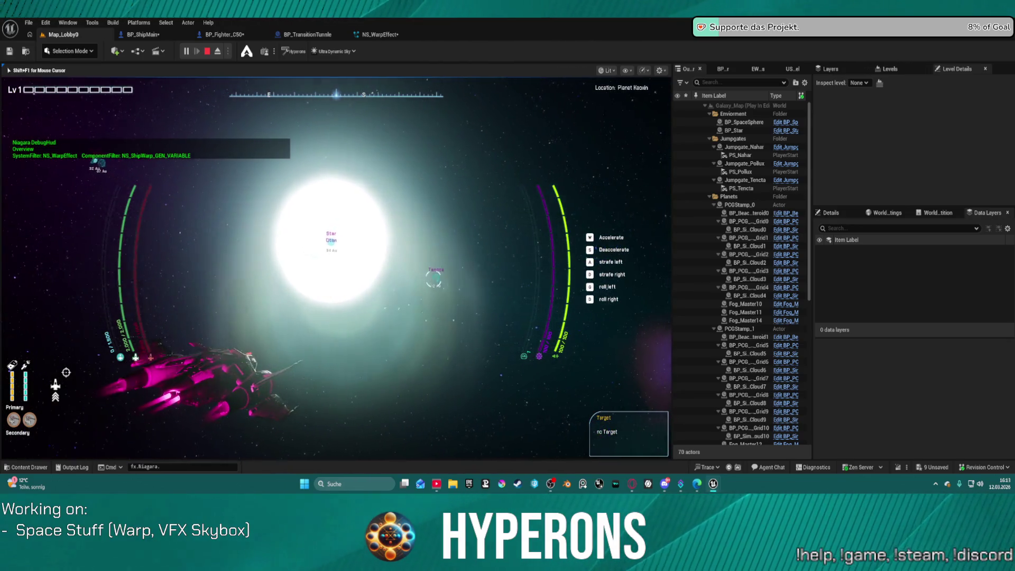
Step: Fly the ship through space near the star to watch the warp effect
key(super)
key(super)
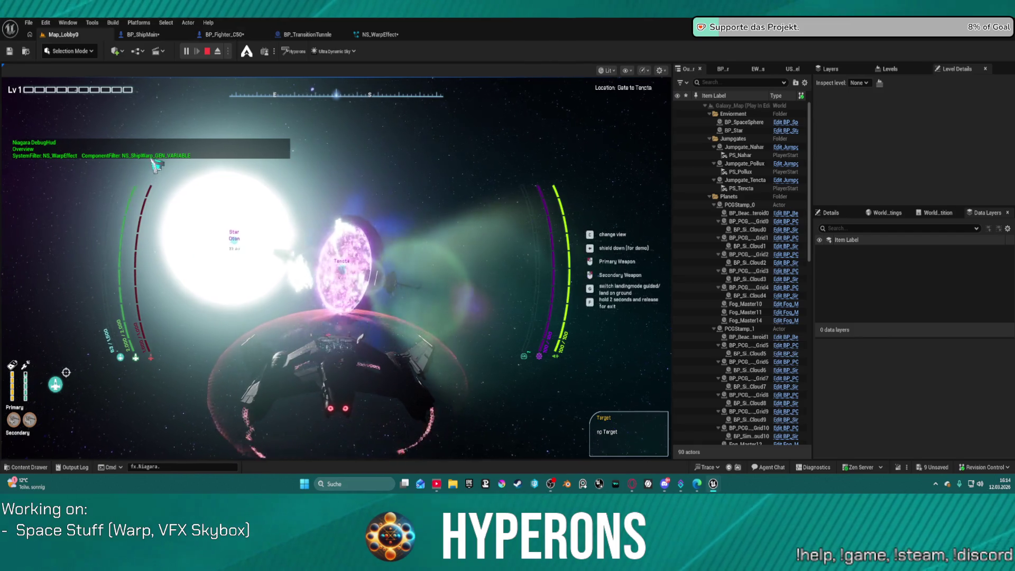
click(427, 219)
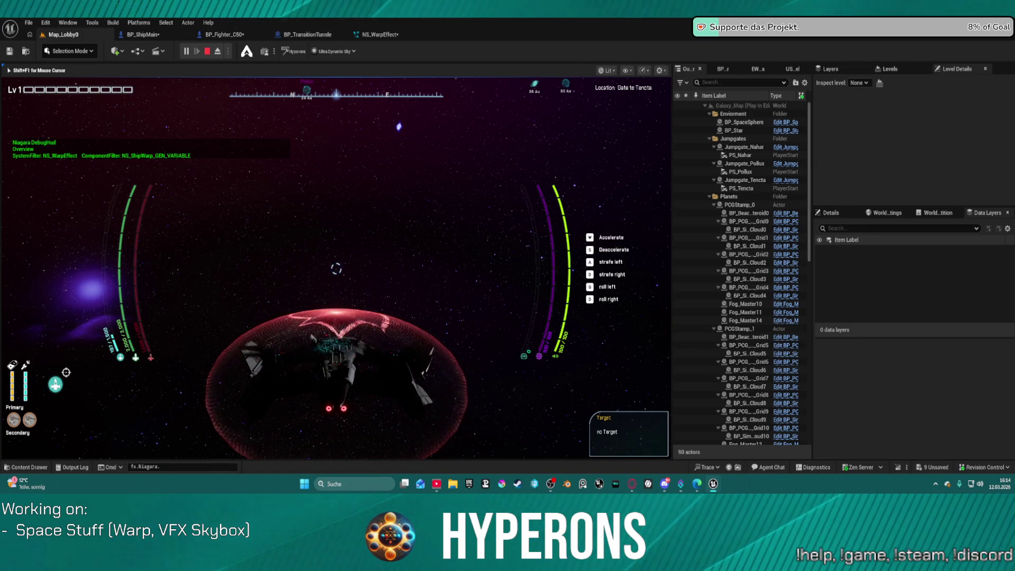
key(super)
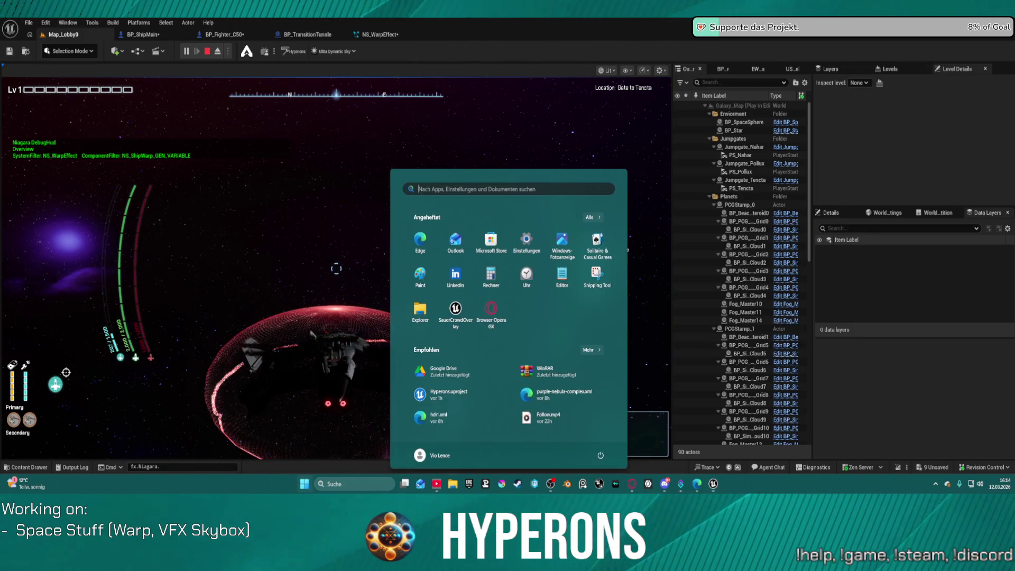
Step: Dismiss the Start menu, keep flying, then stop the play session
key(Escape)
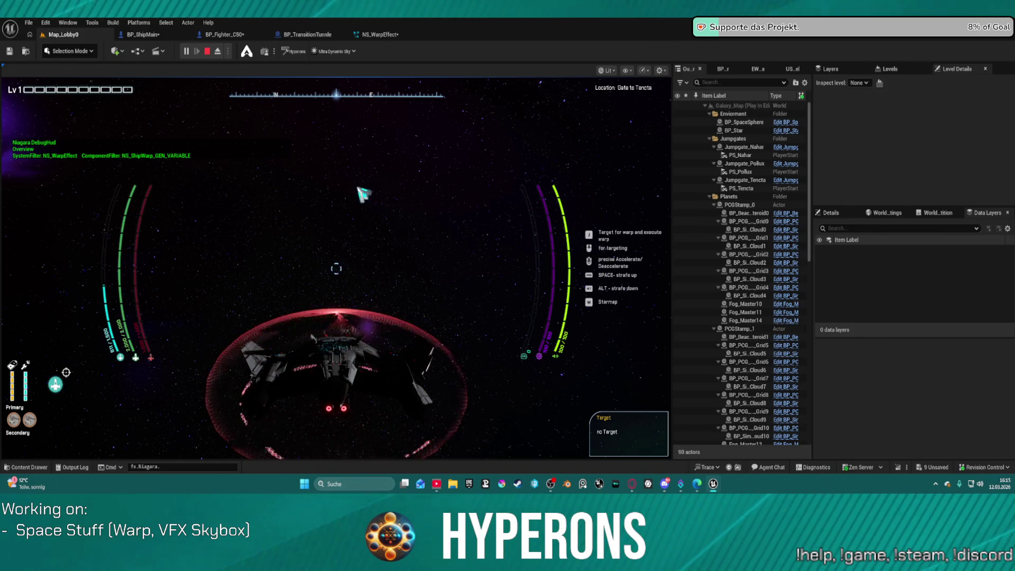
key(Escape)
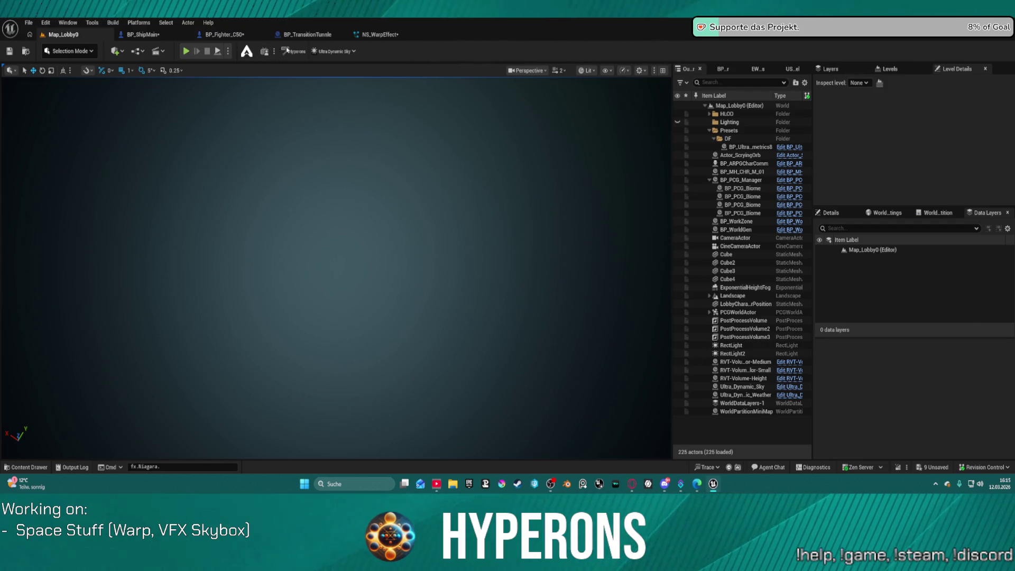
Step: Set Shield_02's Initialize Particle position offset coordinate space to Local in NS_WarpEffect, keeping Simulation Position mode
click(393, 33)
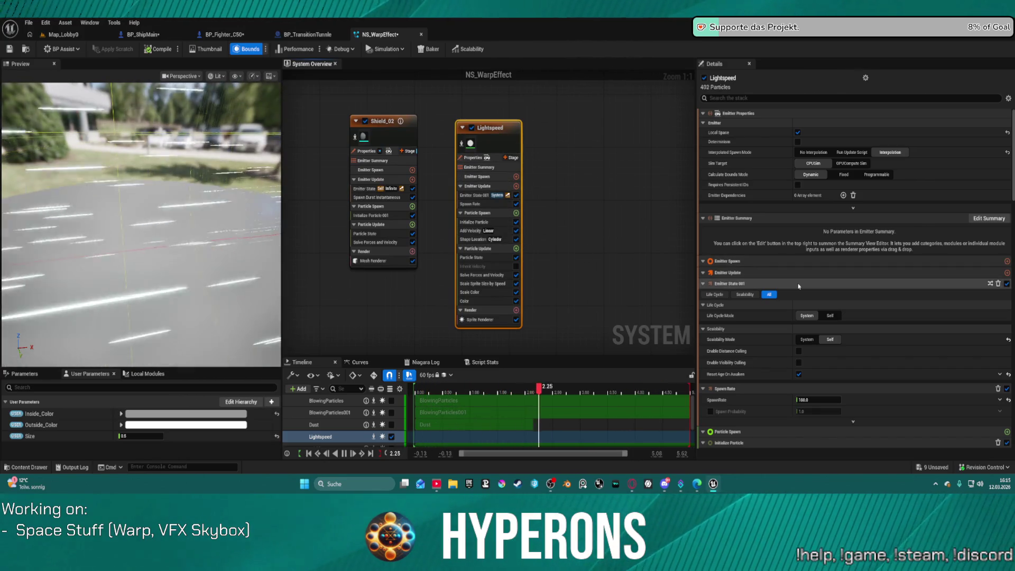
scroll(809, 294, down, 10)
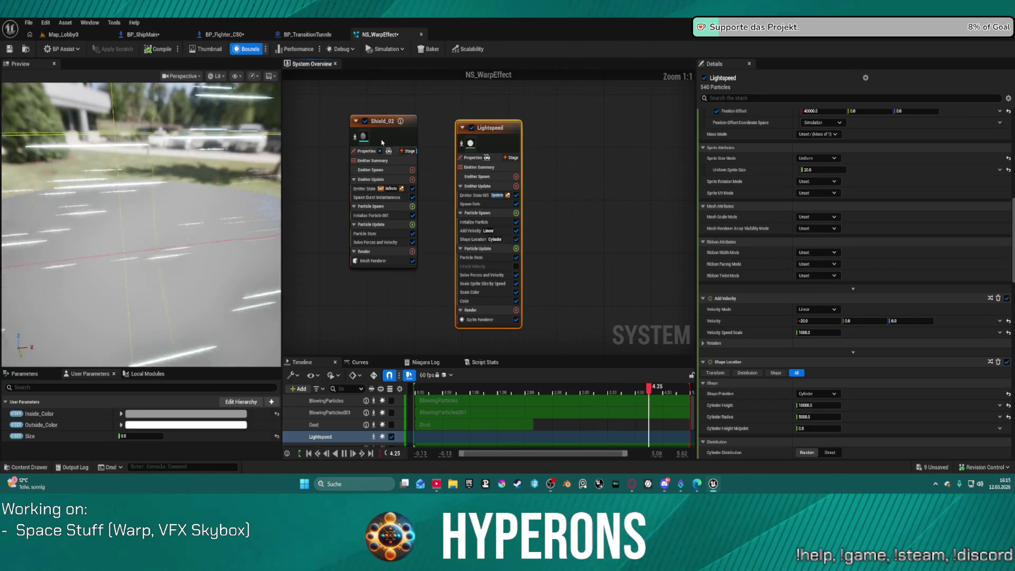
click(400, 135)
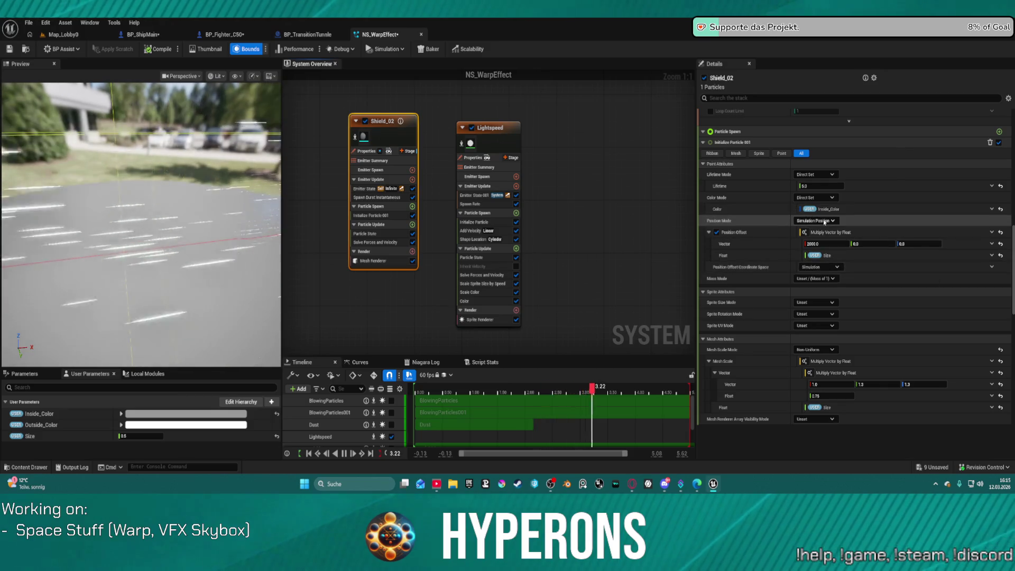
click(815, 220)
click(828, 233)
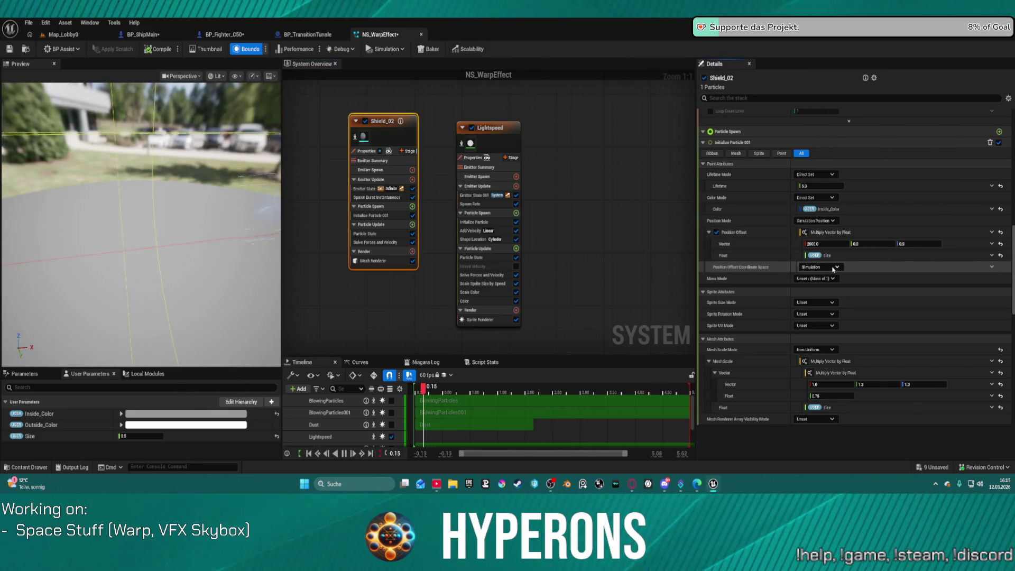
click(819, 267)
click(815, 299)
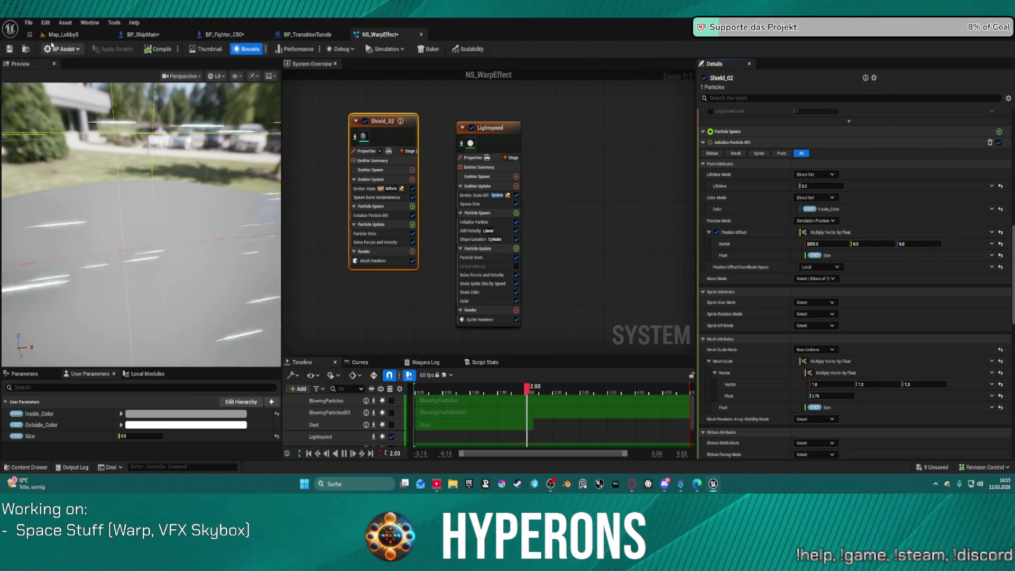
key(ctrl+Tab)
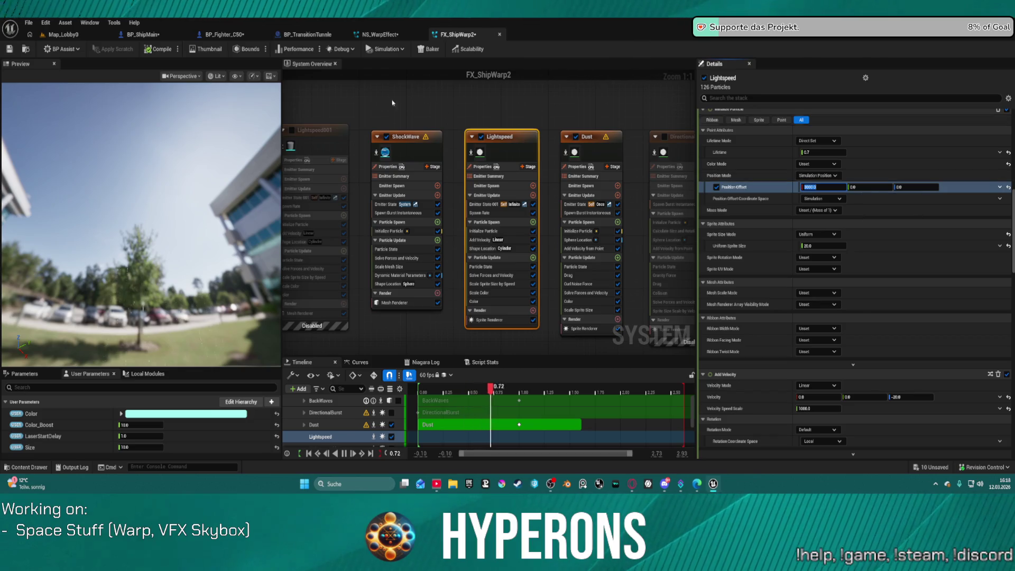
Step: Back in Map_Lobby0, start play-in-editor again and pick the existing character
click(62, 35)
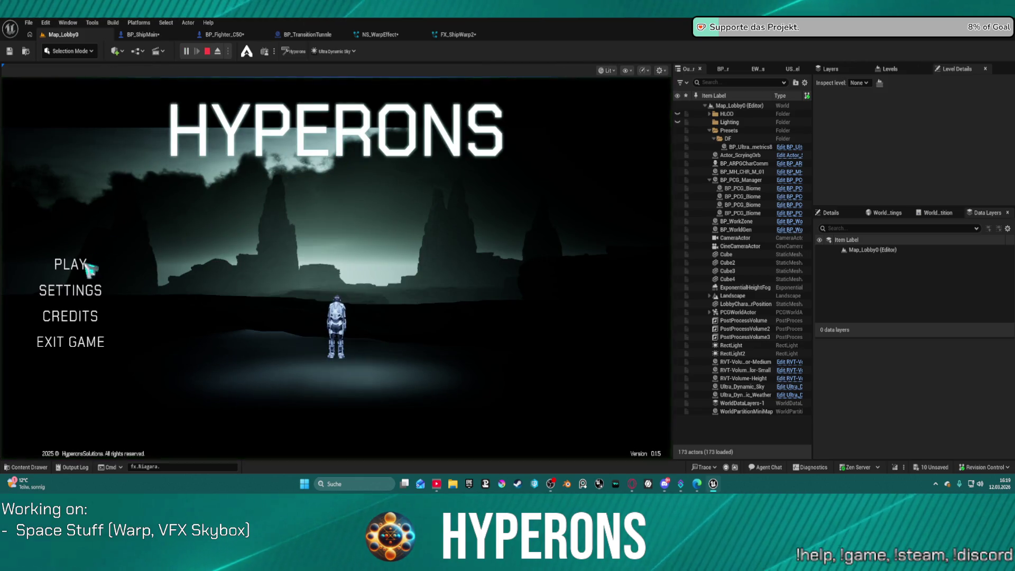
click(70, 264)
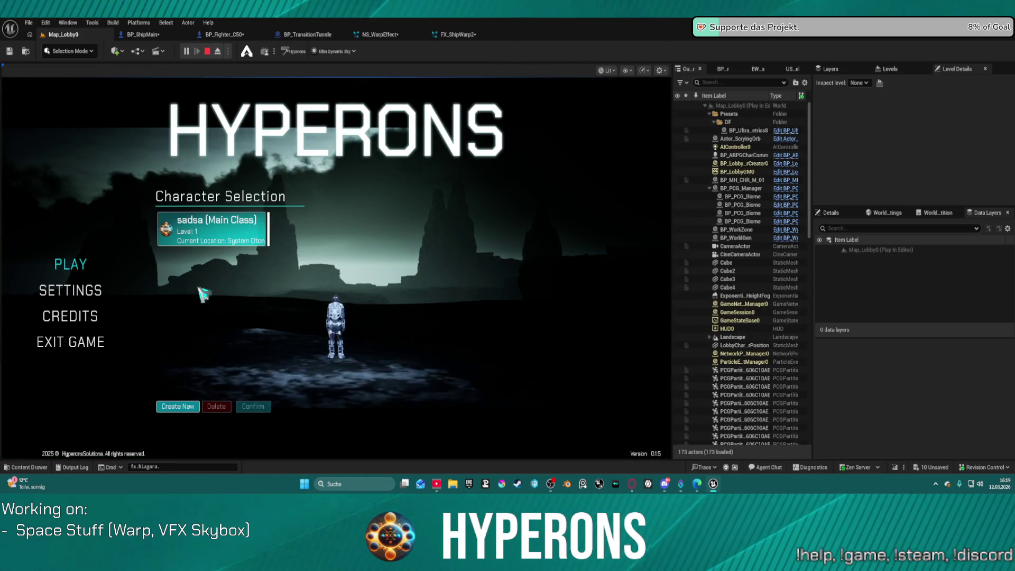
click(218, 226)
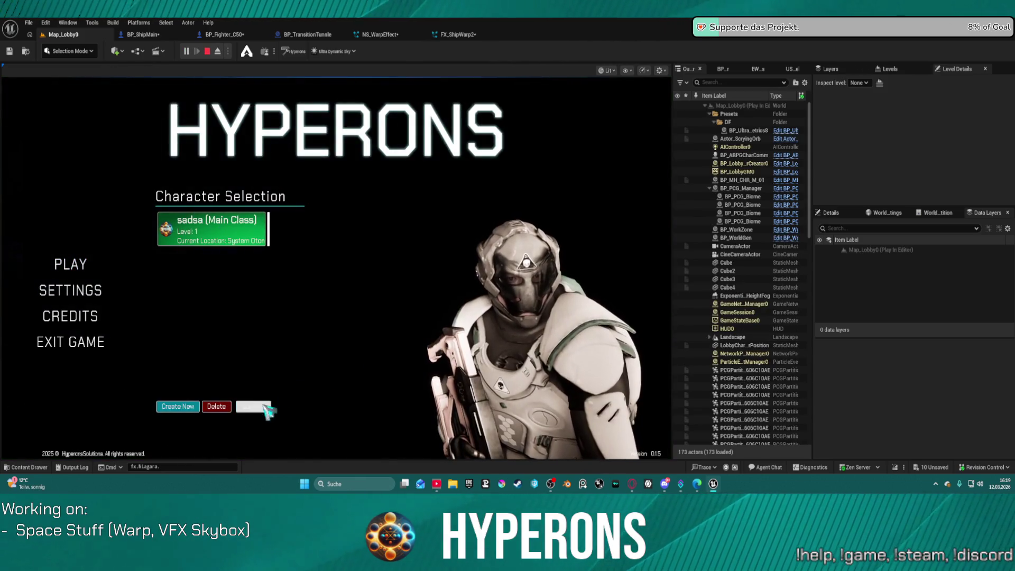